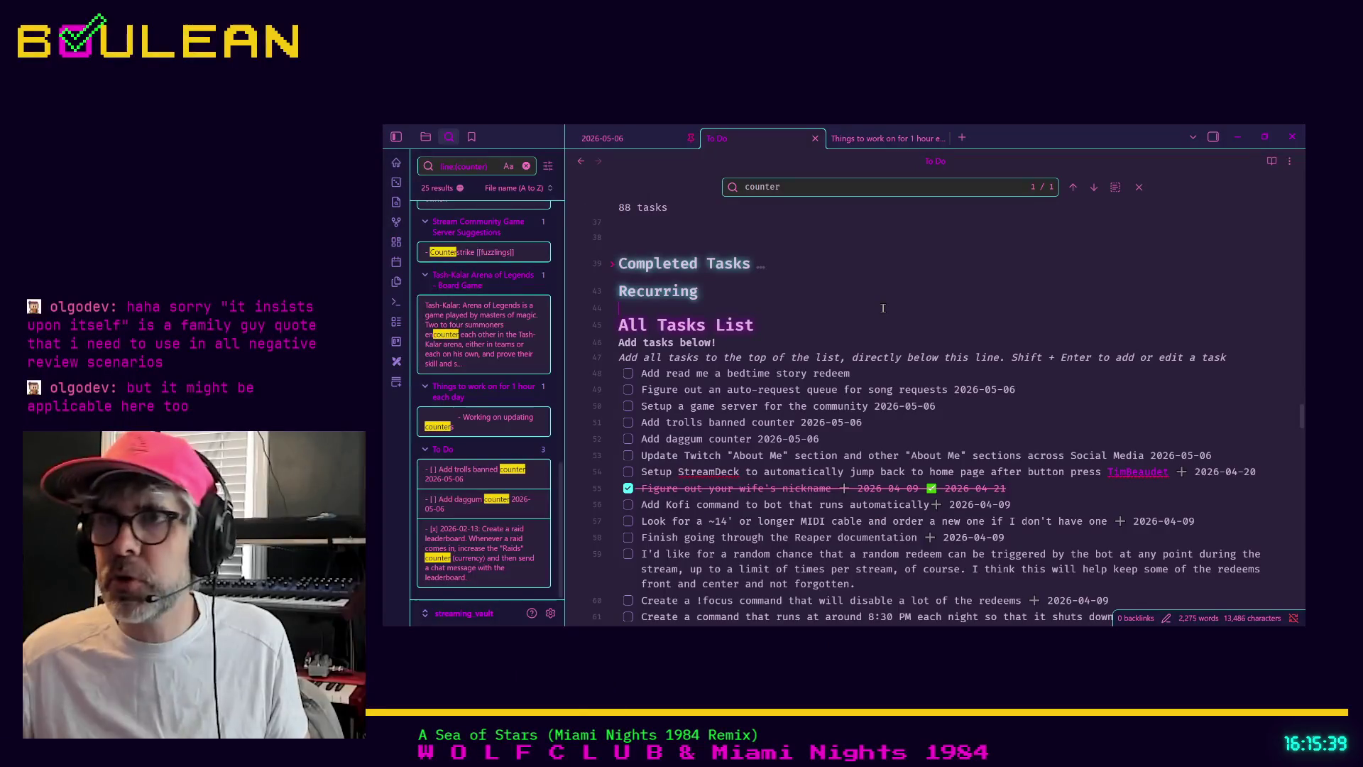
Step: Open the Book Recommendations note through the Ctrl+O quick switcher
key("ctrl+o")
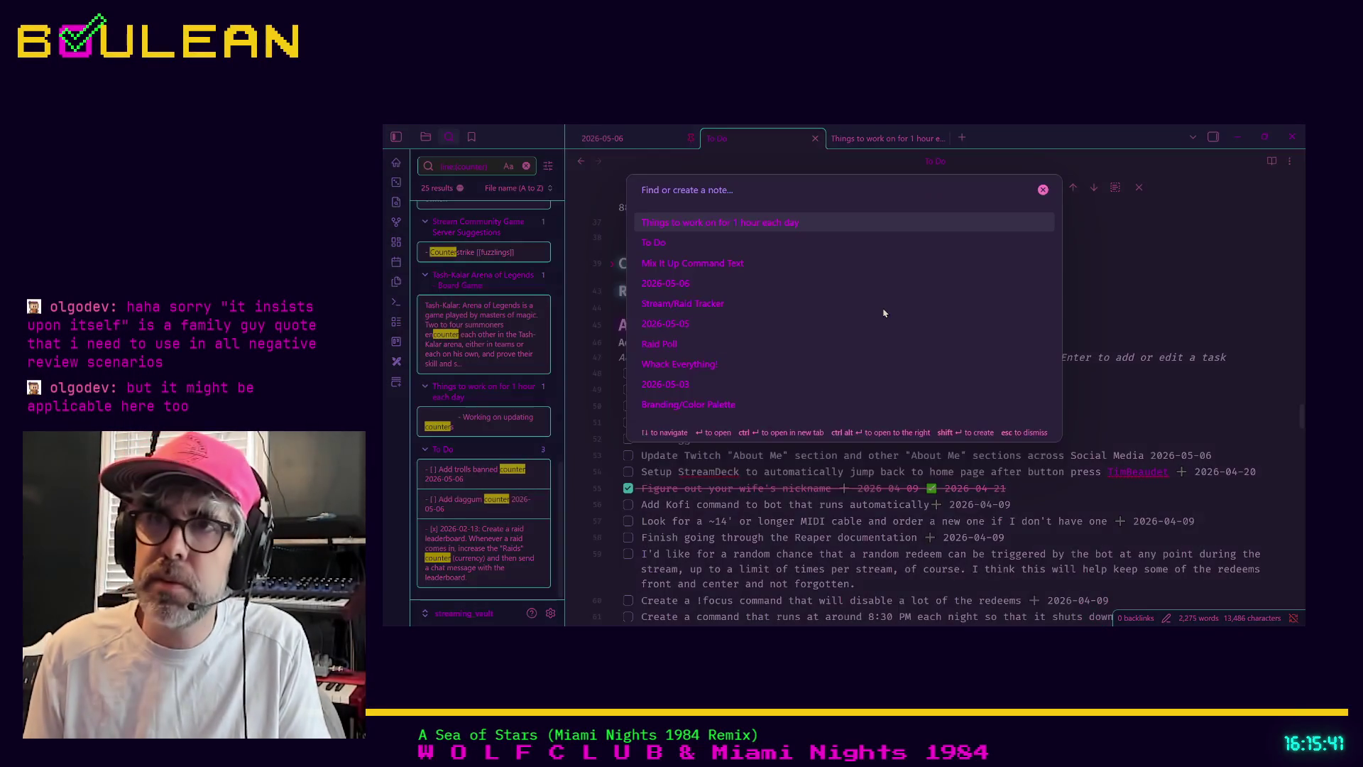
type("book")
key("Down")
key("Down")
key("Down")
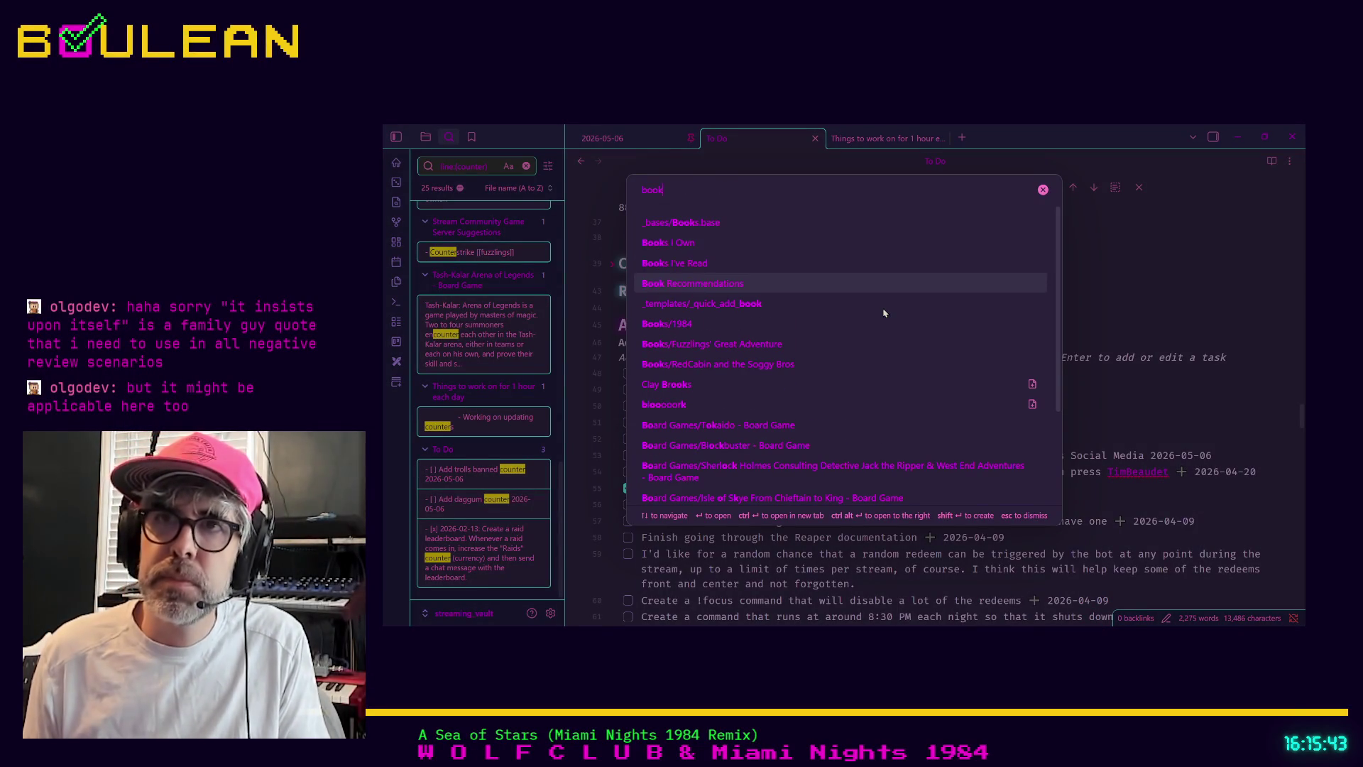
key("Return")
Step: Scroll through the book table and select part of The Very Hungry Caterpillar title
scroll(835, 378, "down", 3)
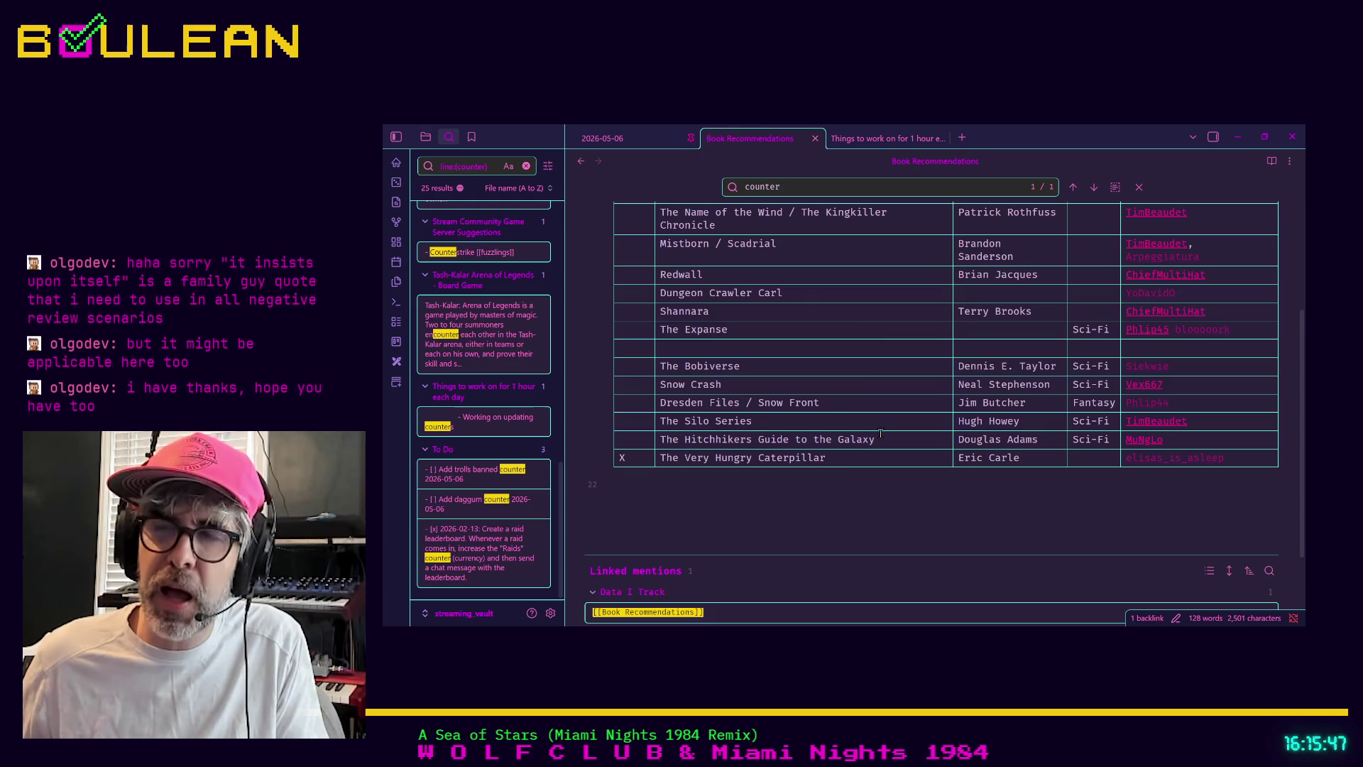
scroll(868, 356, "up", 1)
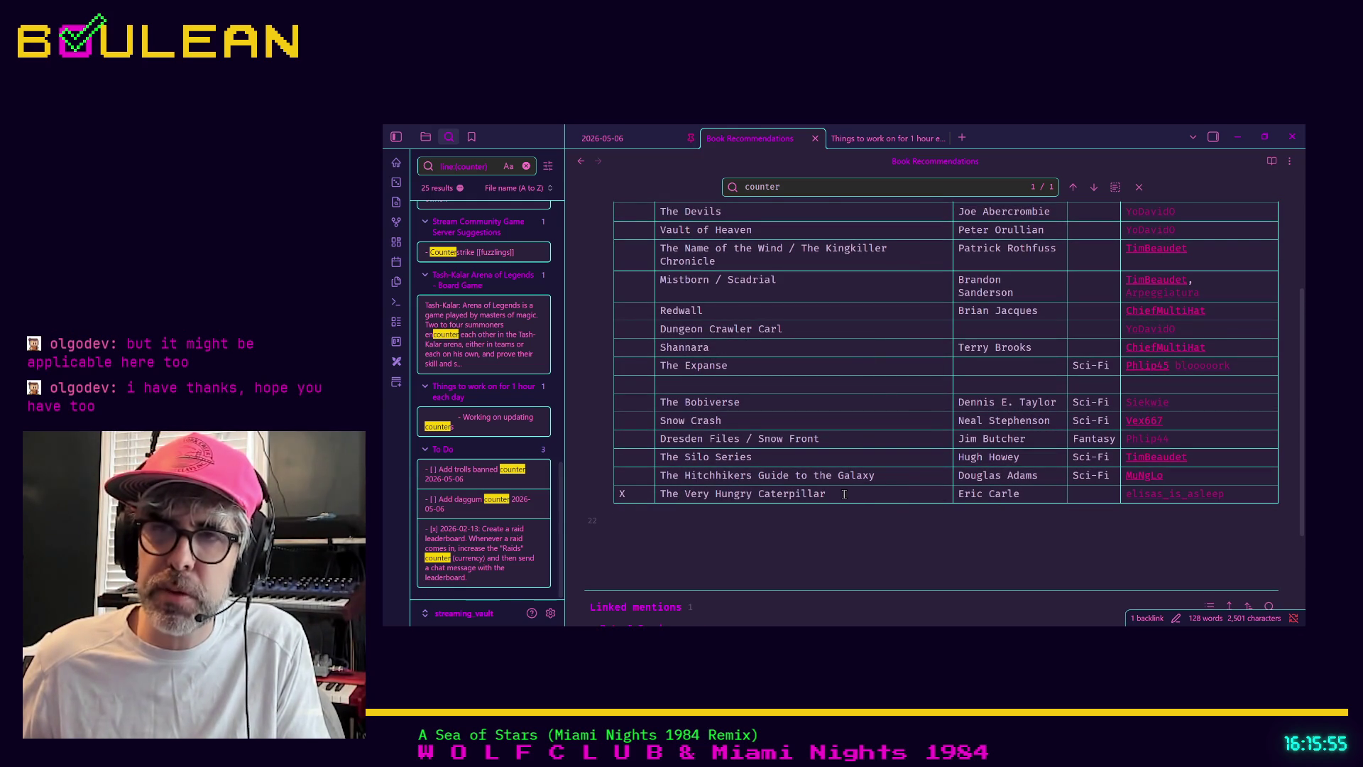
scroll(844, 495, "up", 4)
scroll(849, 502, "down", 2)
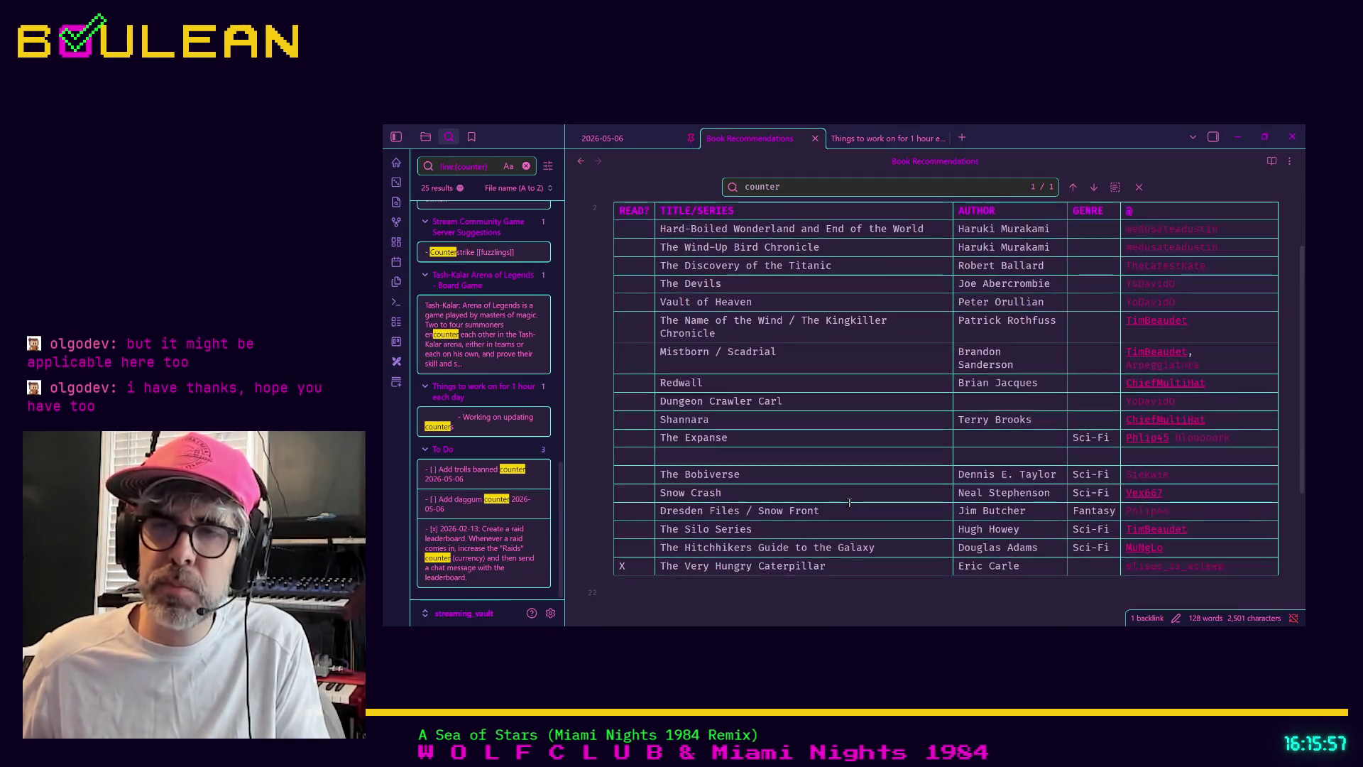
scroll(849, 502, "down", 1)
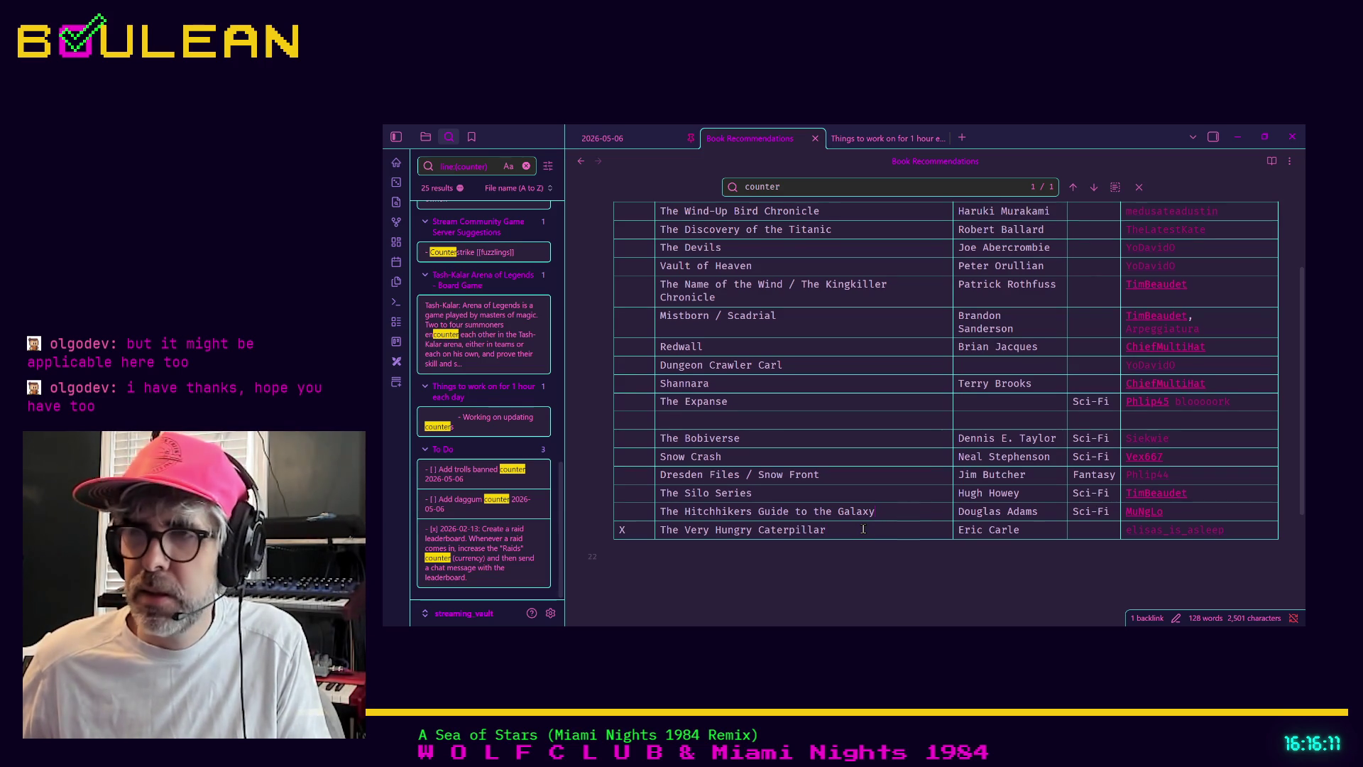
scroll(863, 529, "down", 2)
scroll(852, 533, "up", 1)
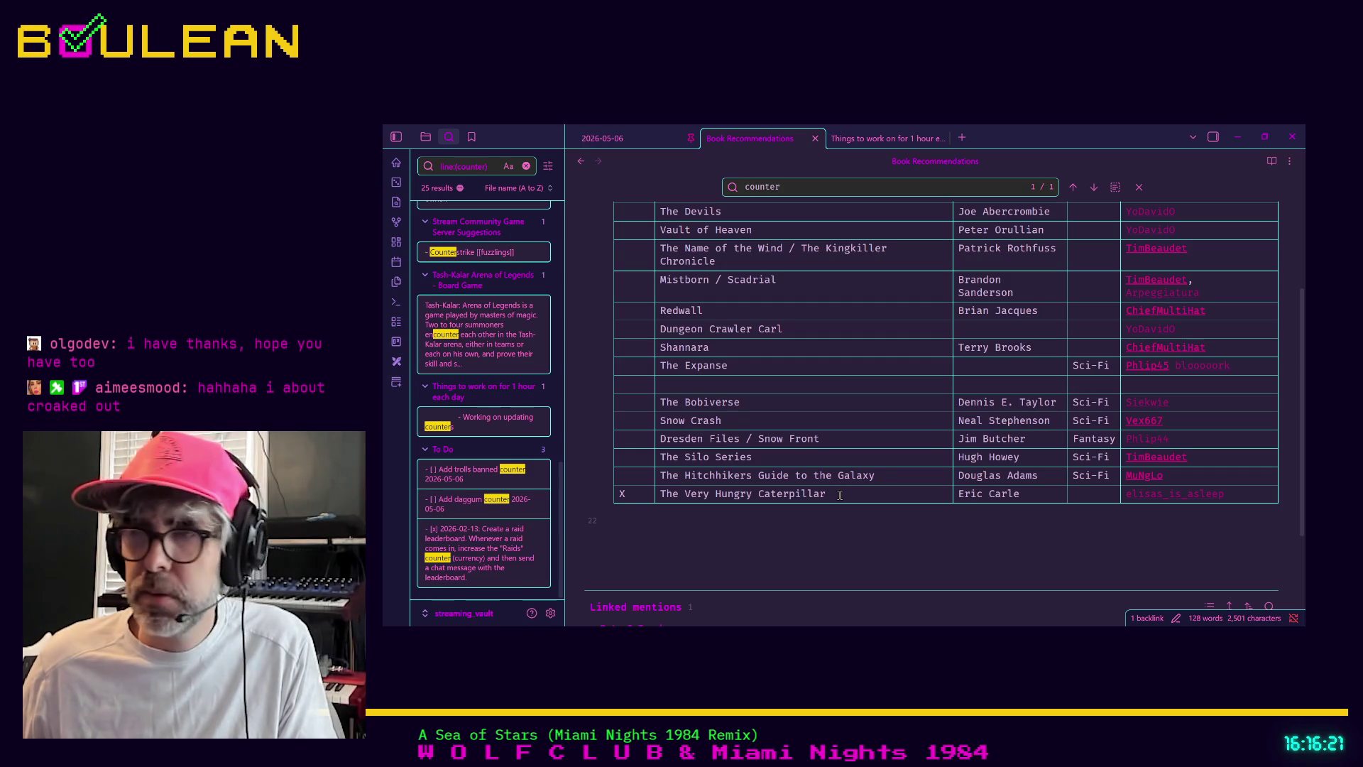
left_click_drag(840, 495, 661, 493)
Step: Fix the misspelled recommender username in The Very Hungry Caterpillar row's link
left_click(862, 496)
scroll(840, 503, "down", 2)
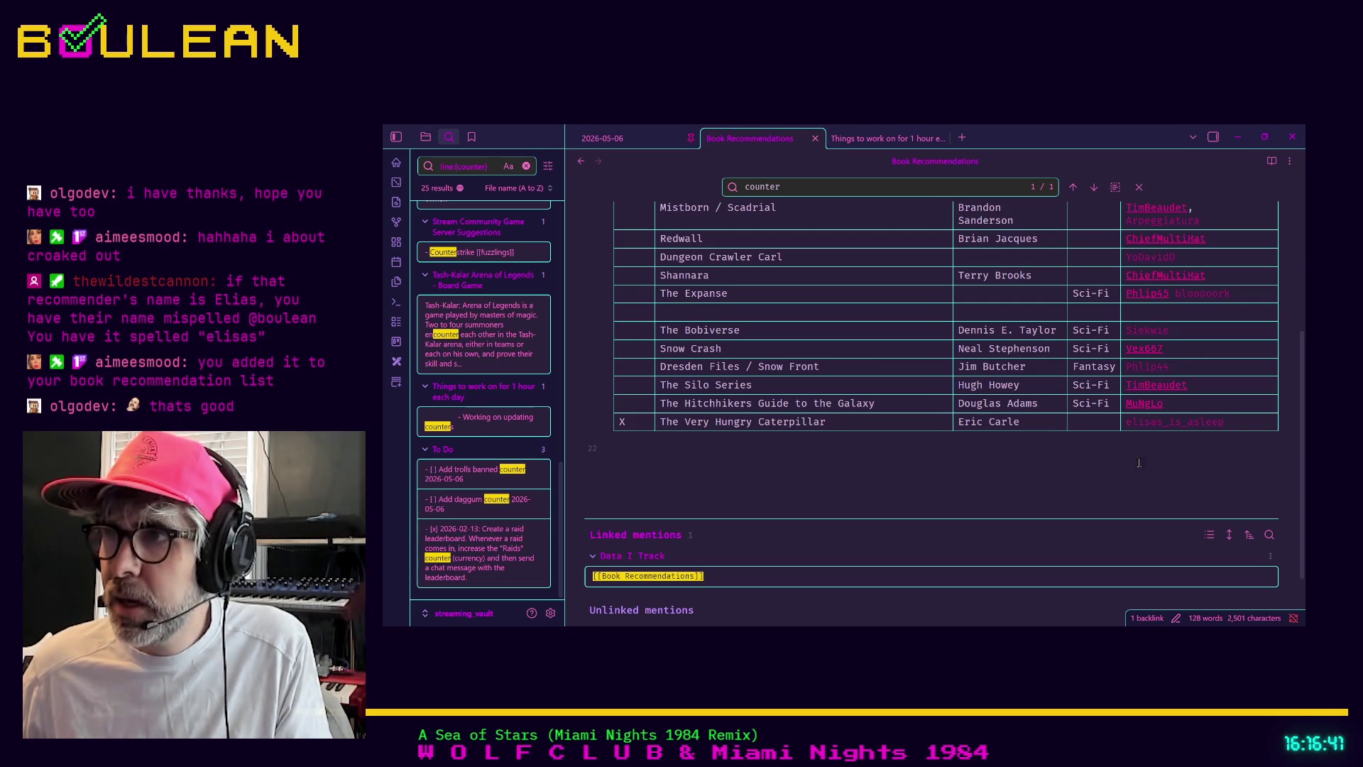
left_click(1239, 422)
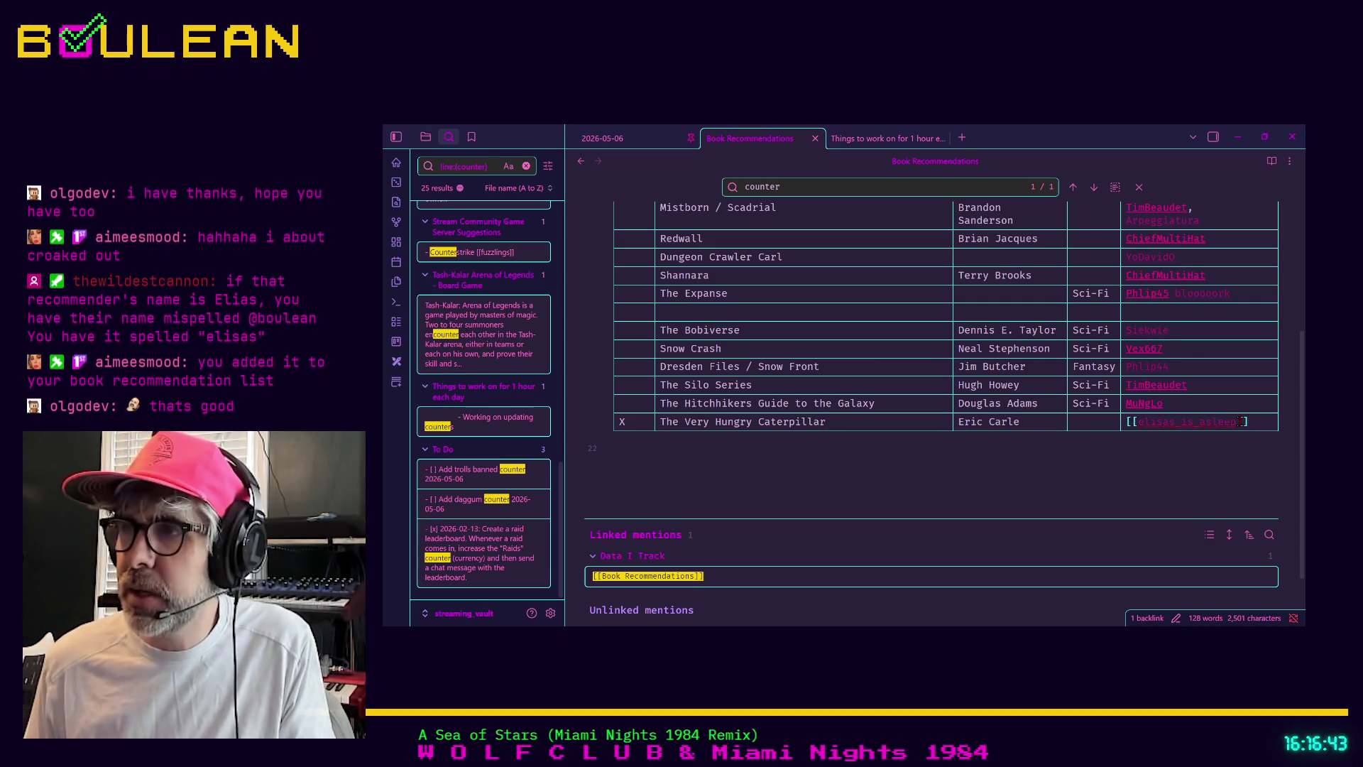
key("Left")
key("Left")
key("Left")
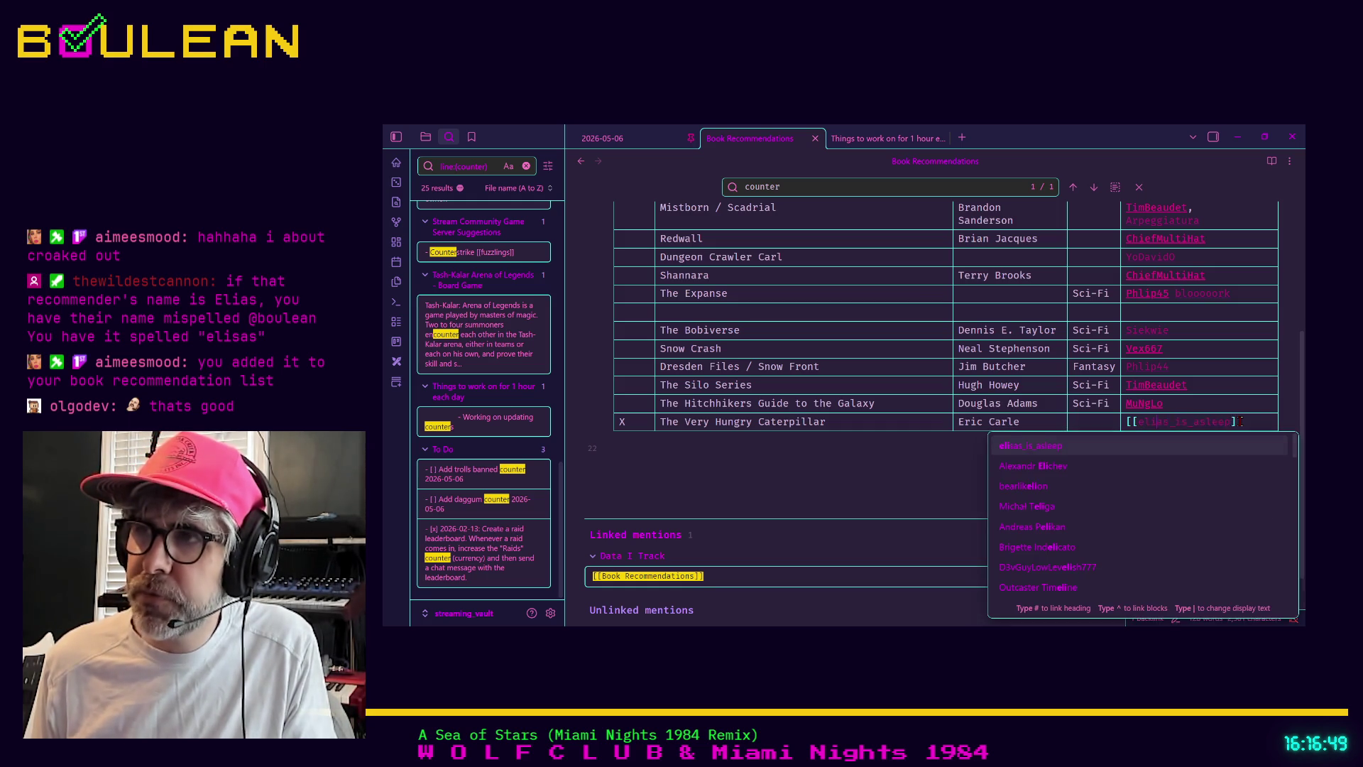
key("BackSpace")
left_click(1239, 404)
scroll(1236, 392, "up", 2)
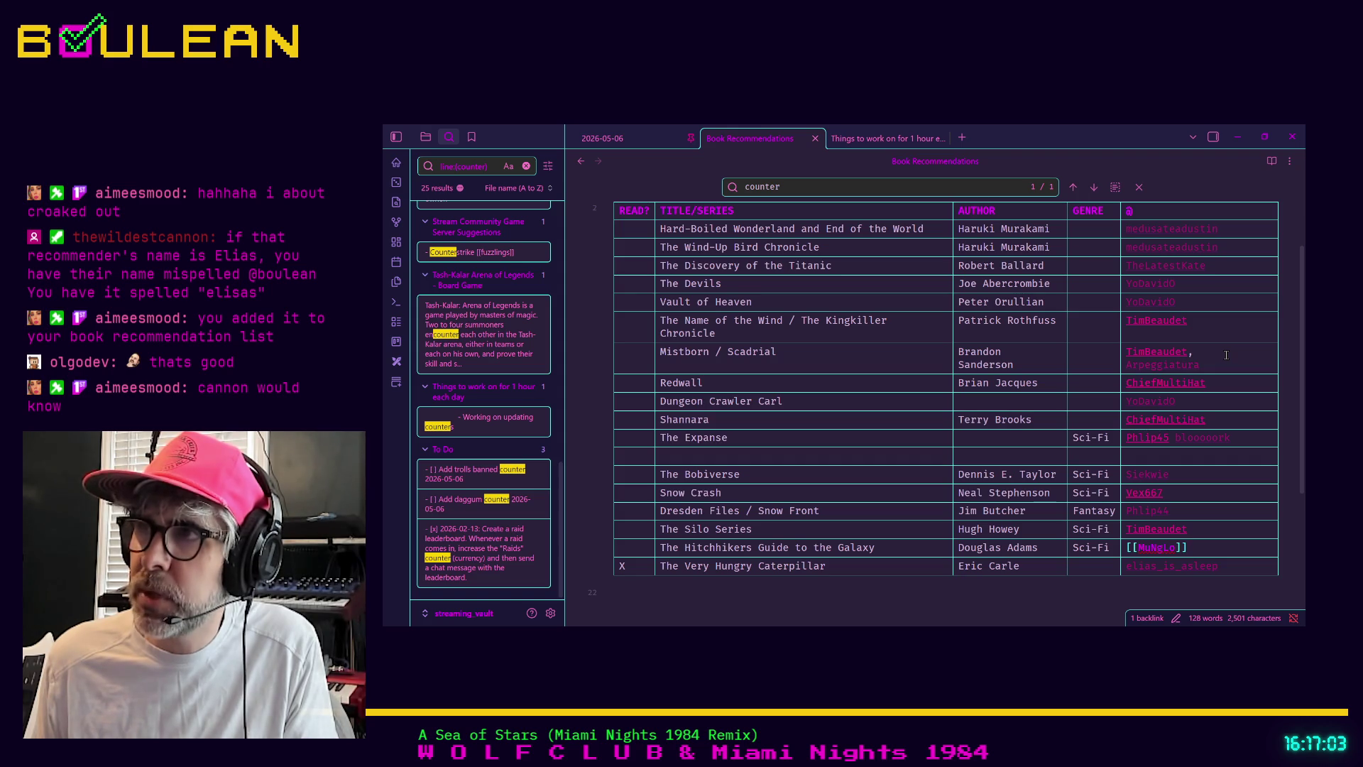
Step: Change the trailing 4 to 5 in the Dresden Files row's recommender link
scroll(1226, 355, "up", 1)
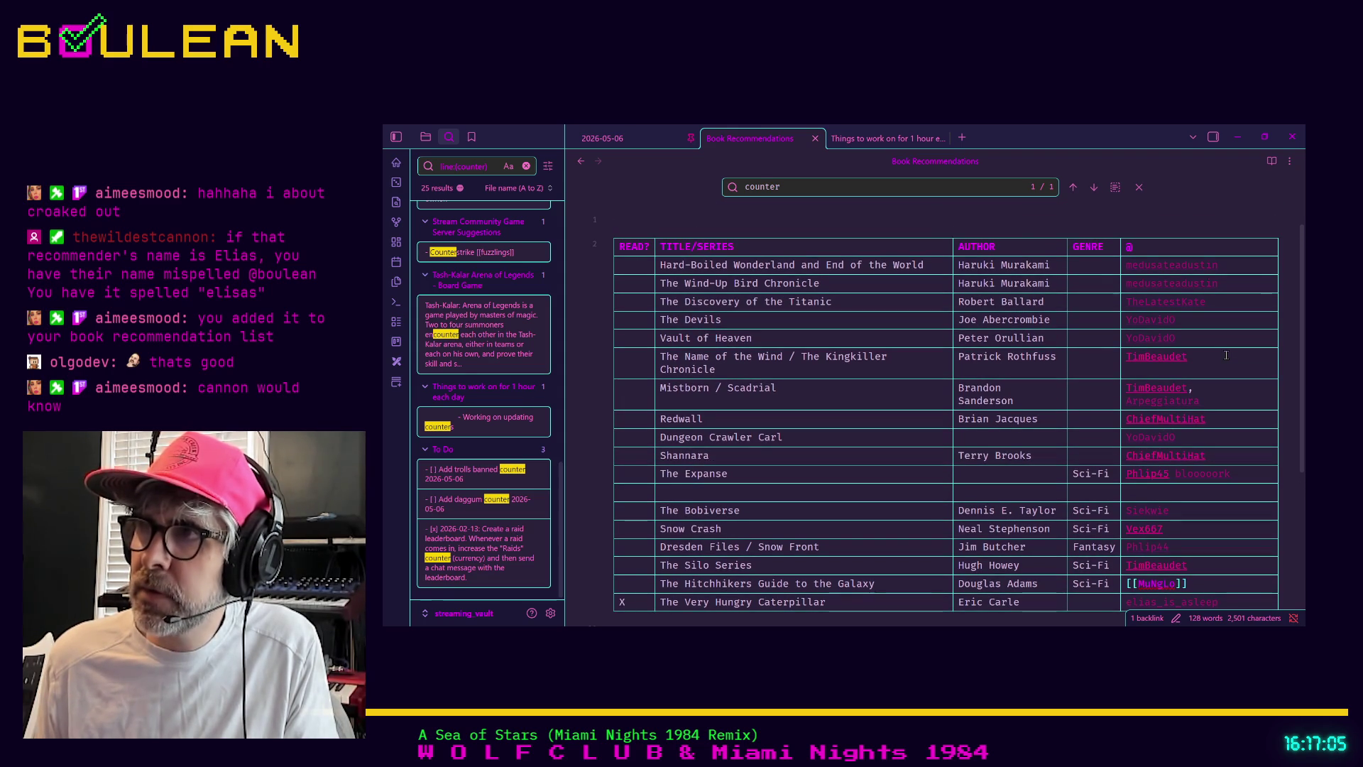
scroll(1228, 326, "down", 1)
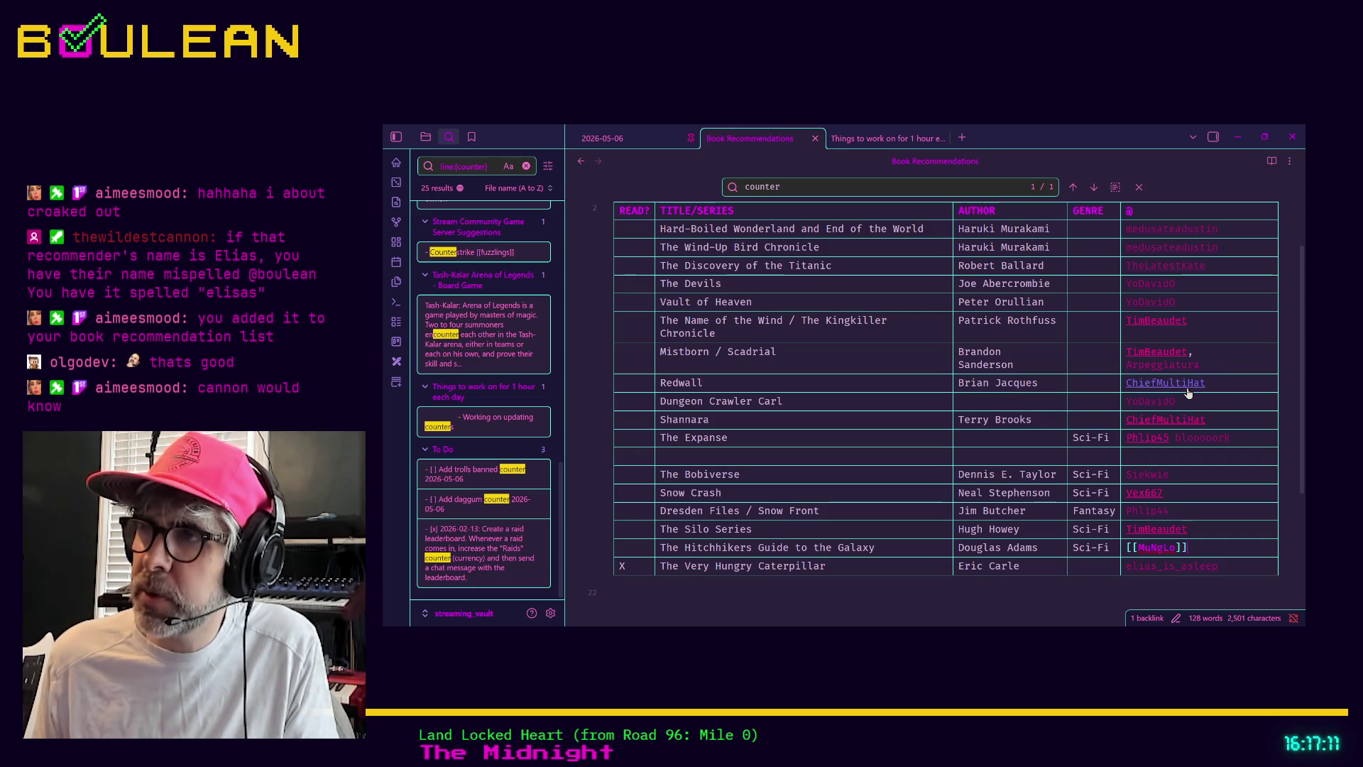
scroll(1231, 405, "down", 1)
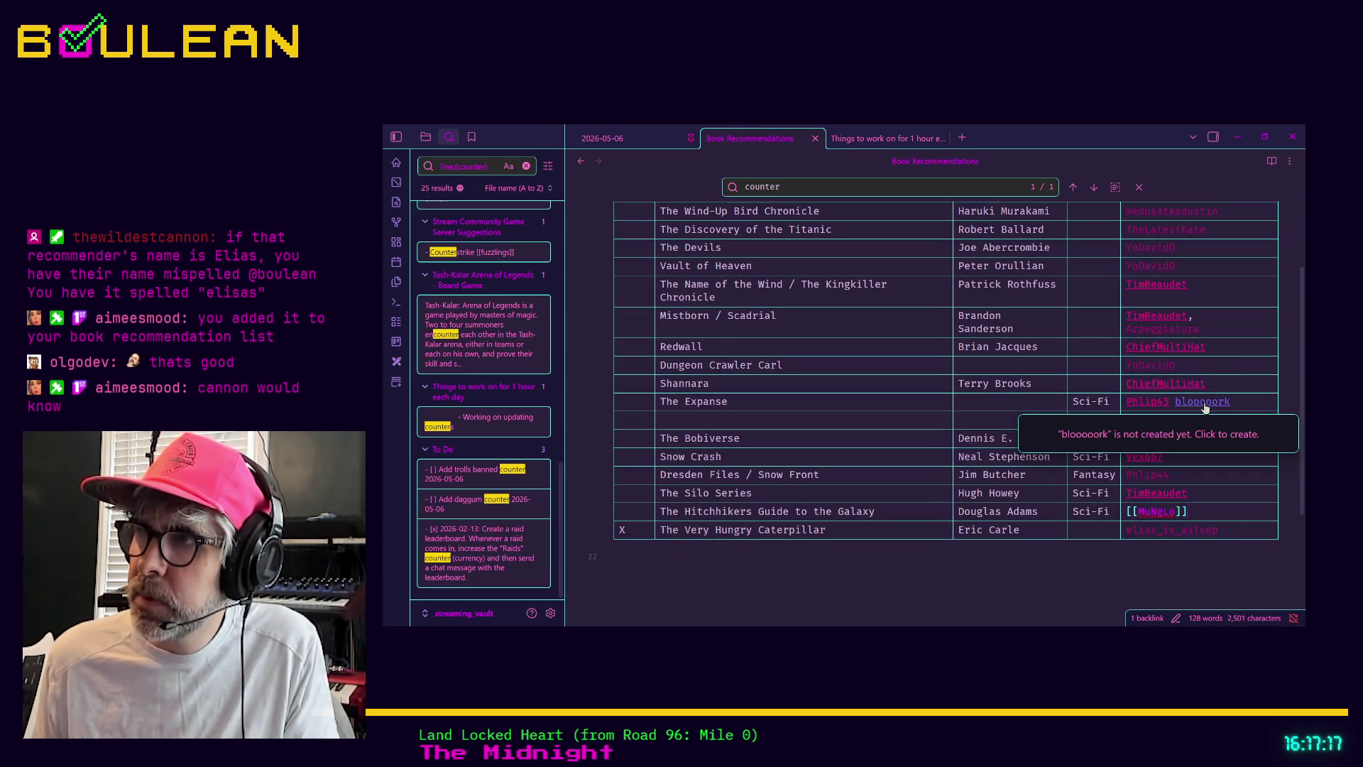
scroll(1234, 445, "down", 1)
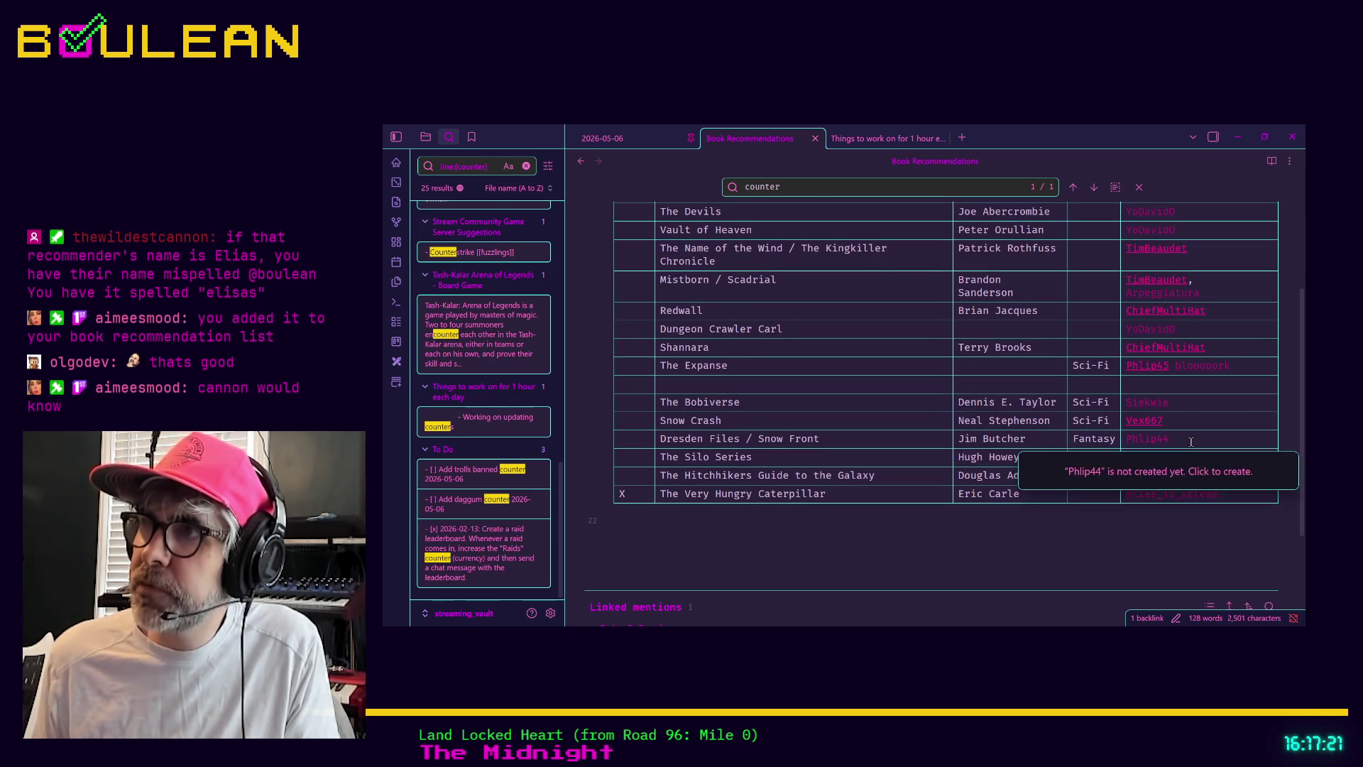
left_click(1205, 446)
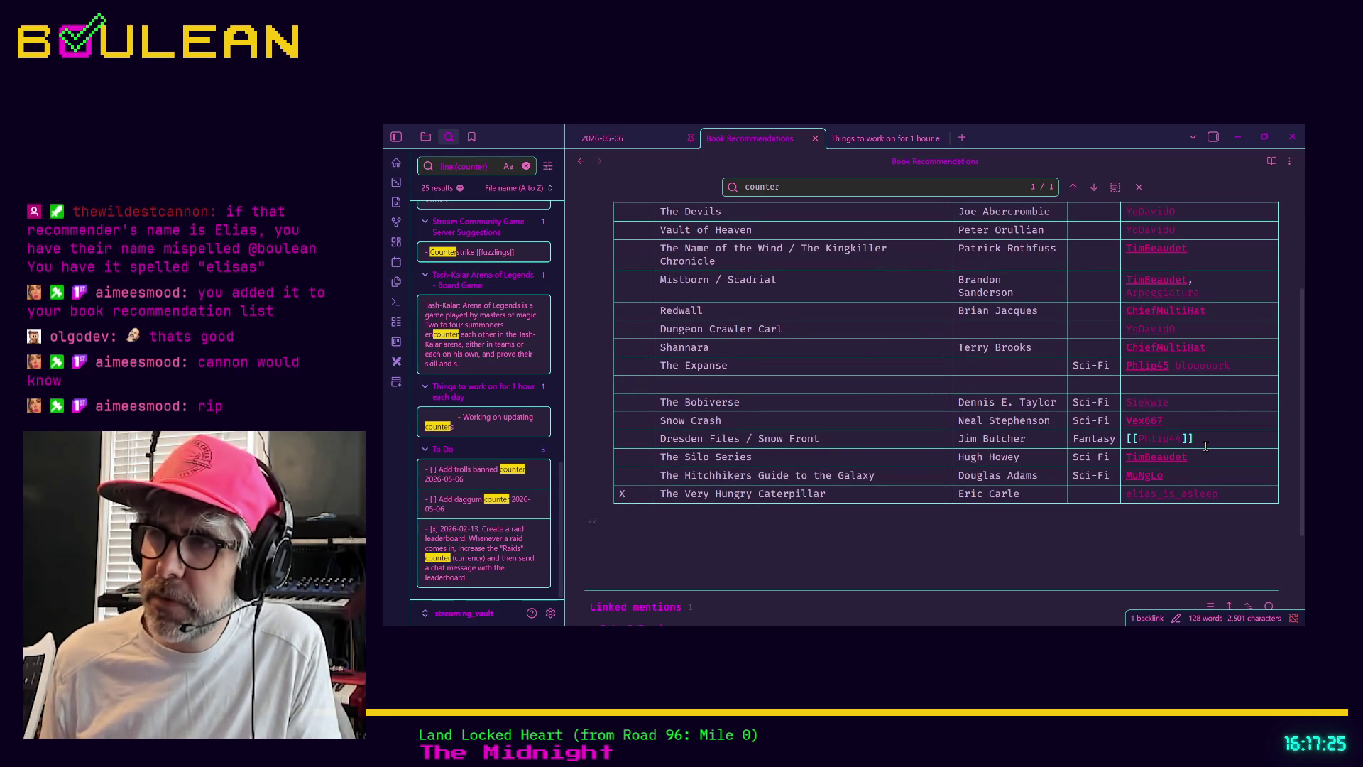
key("BackSpace")
type("5")
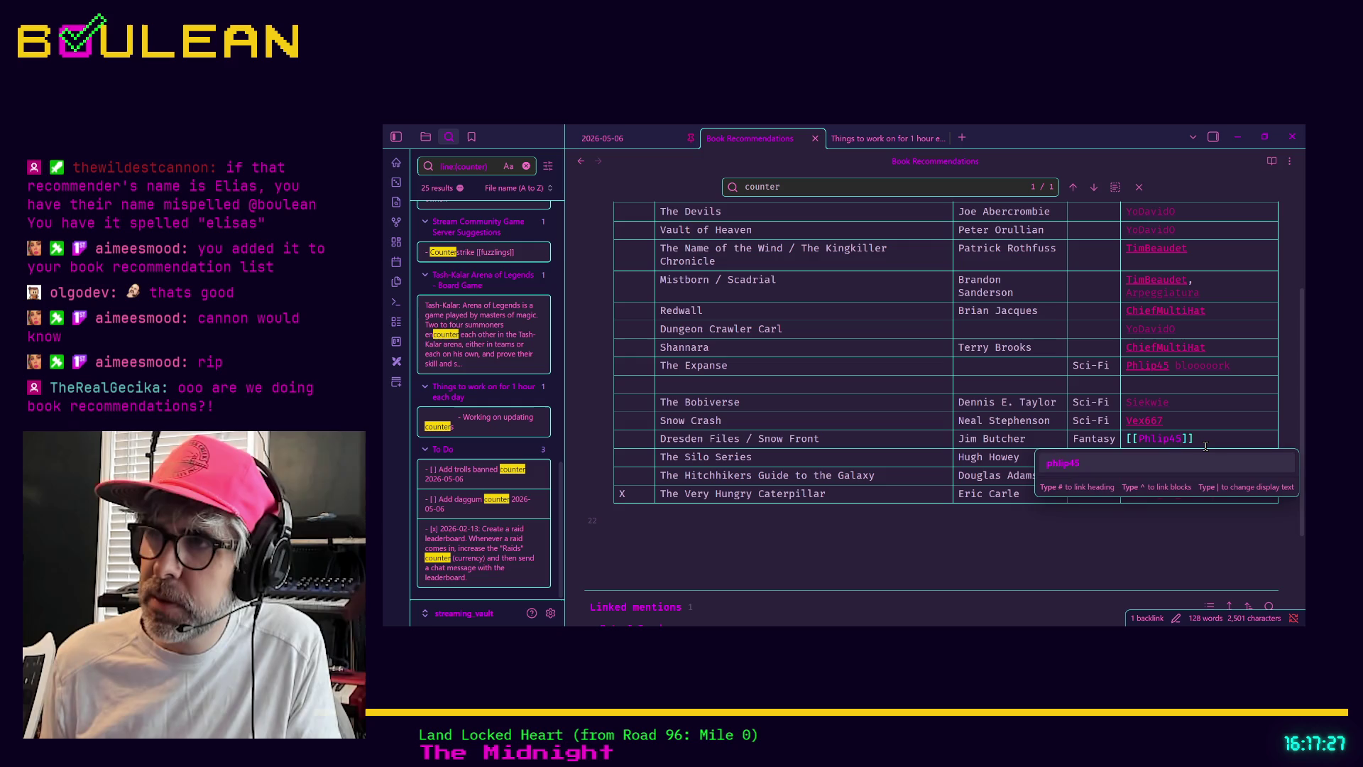
key("Escape")
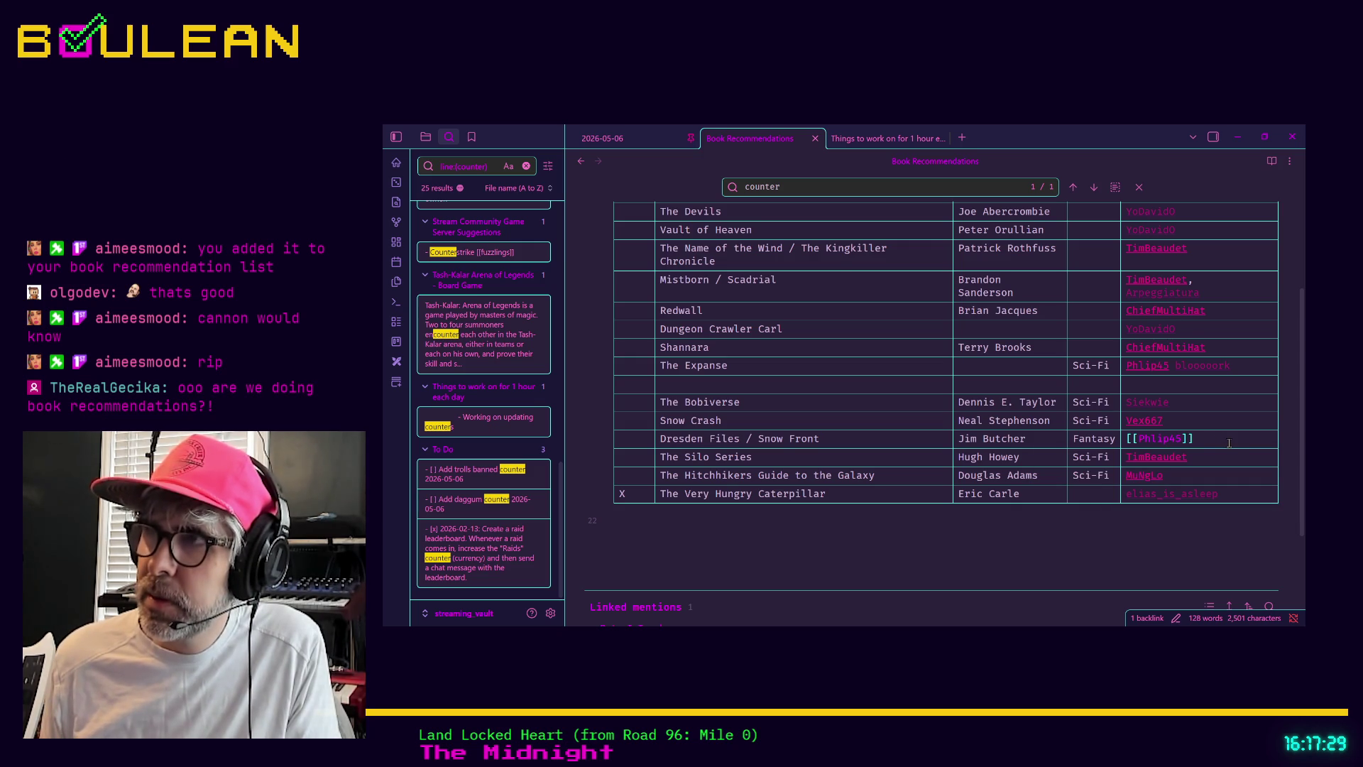
Step: Open the Shannara row's recommender cell for editing
scroll(1228, 442, "up", 3)
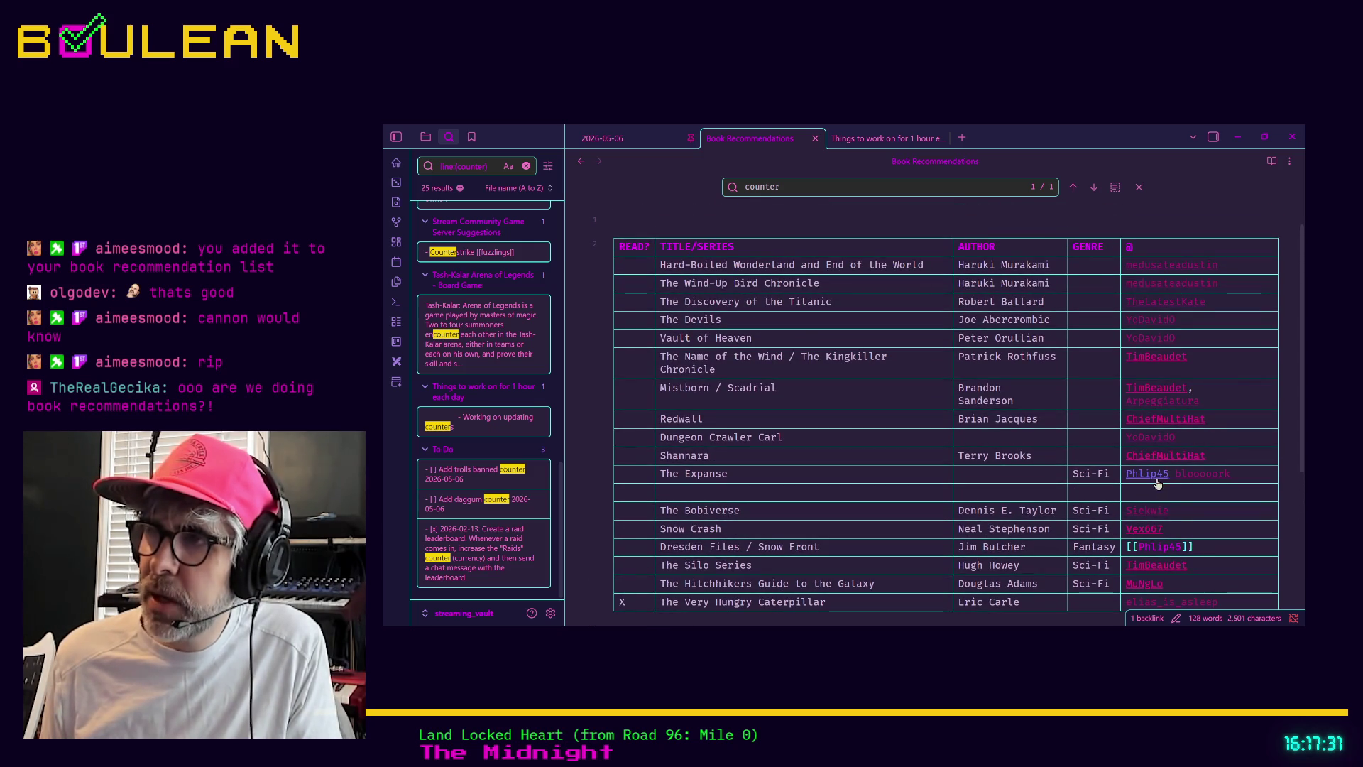
left_click(1247, 458)
scroll(1247, 458, "down", 2)
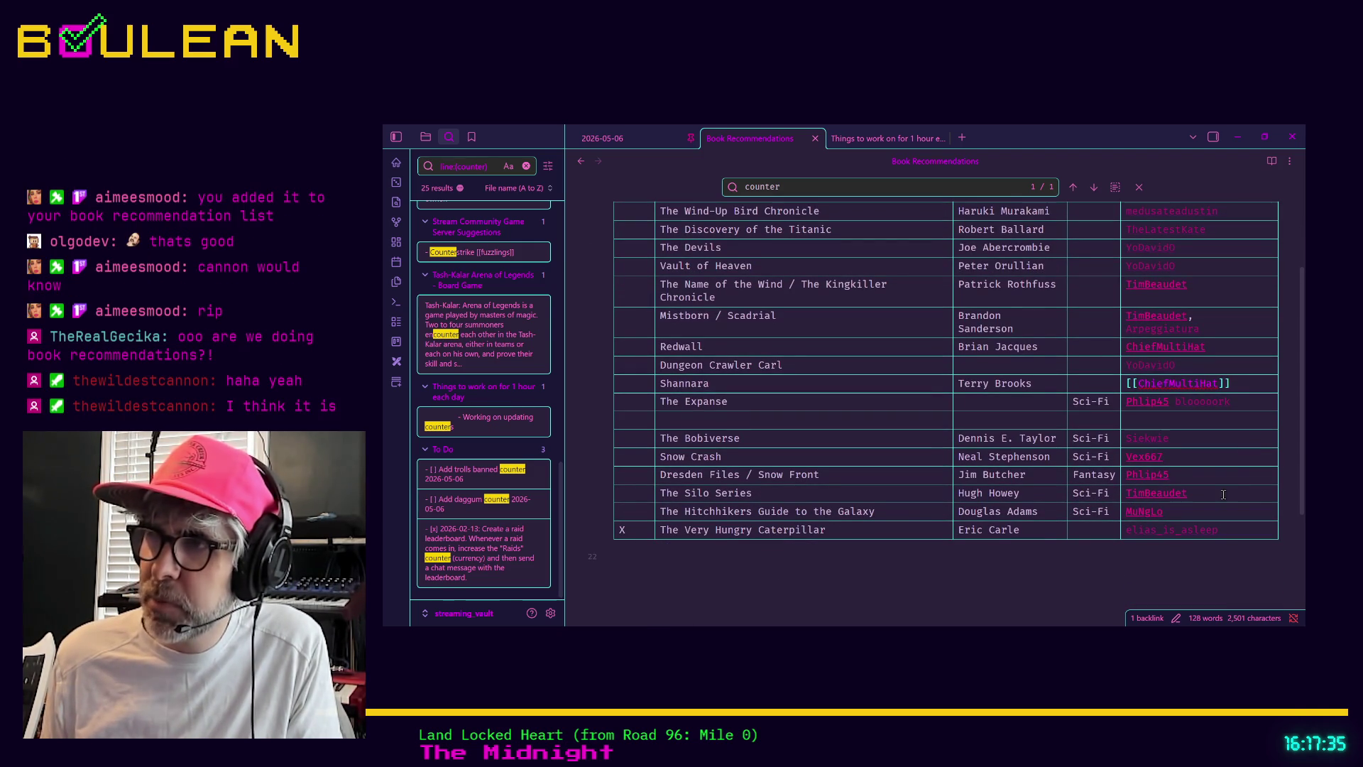
scroll(1228, 497, "down", 1)
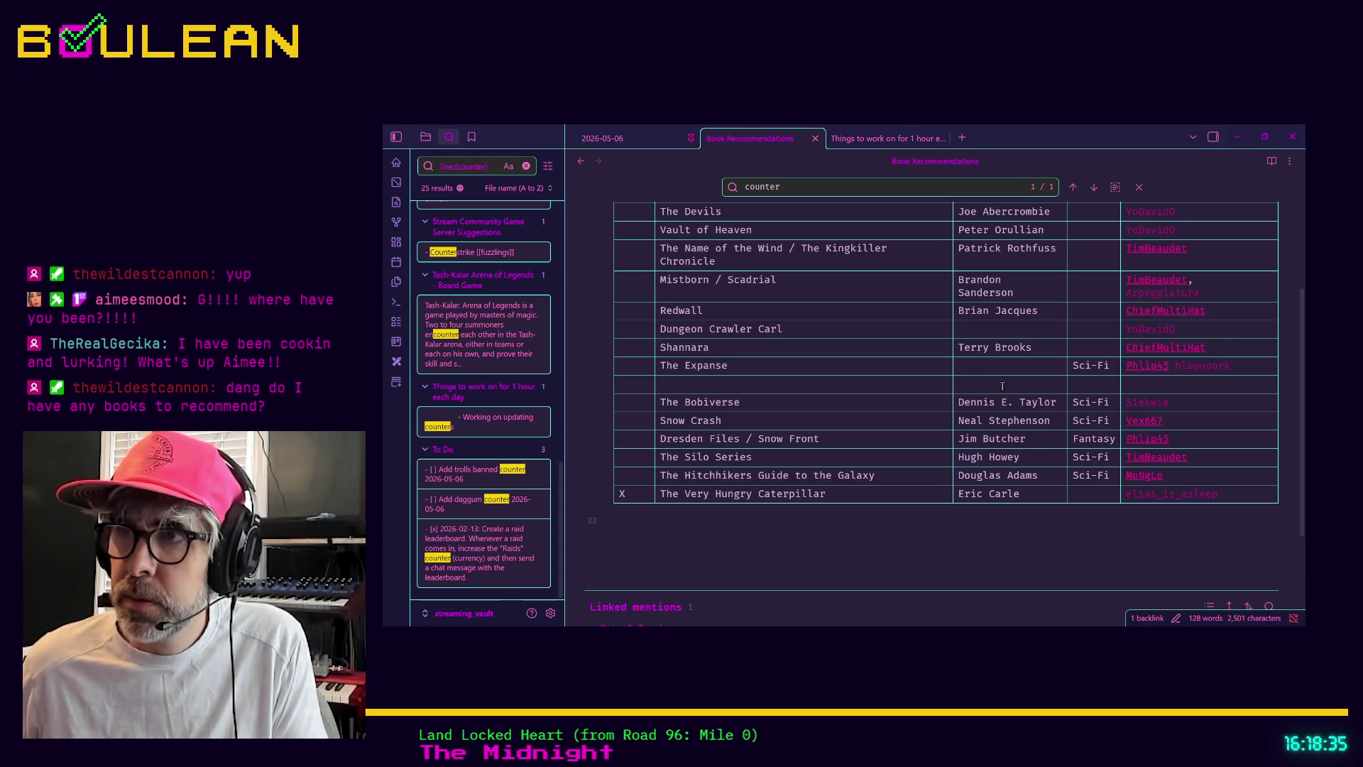
Step: Add a recommender username link to the empty row's last cell below The Expanse
left_click_drag(1183, 390, 908, 388)
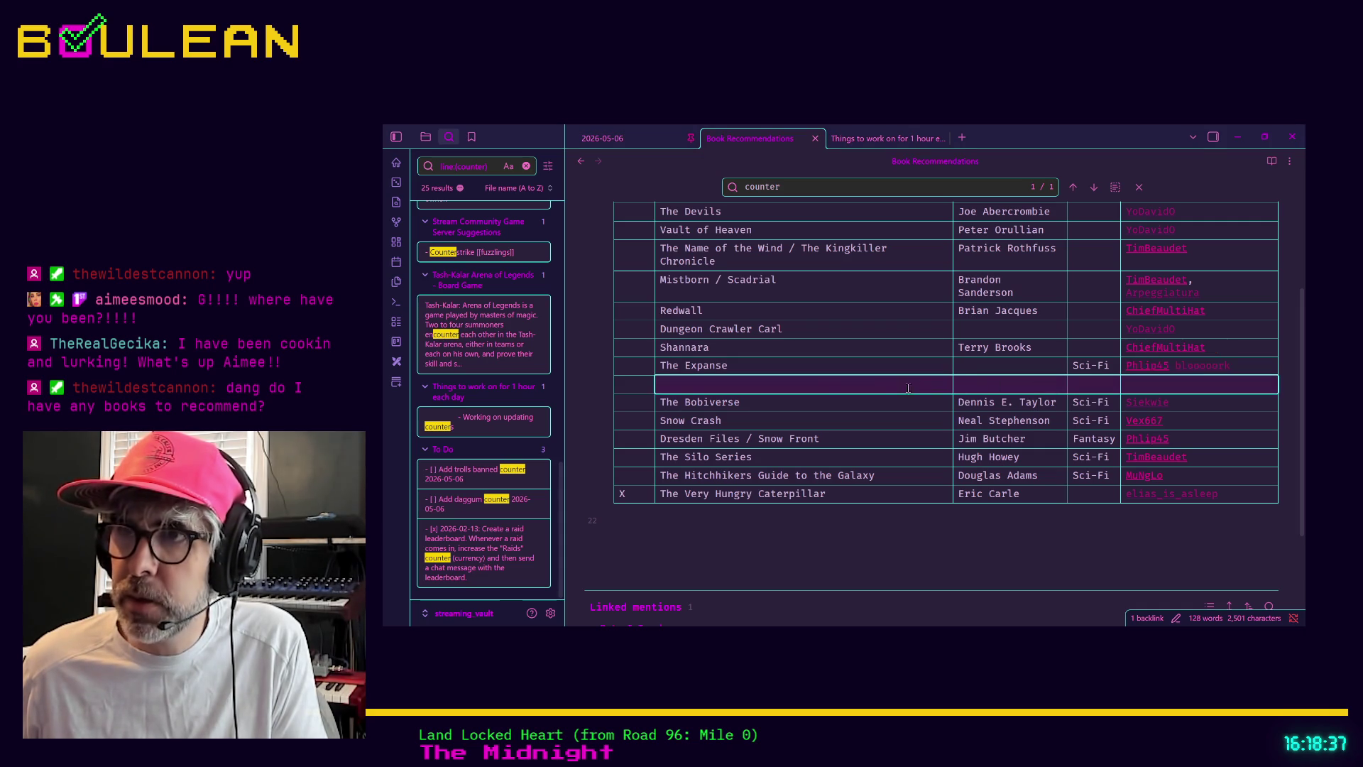
left_click(1155, 386)
type("[[")
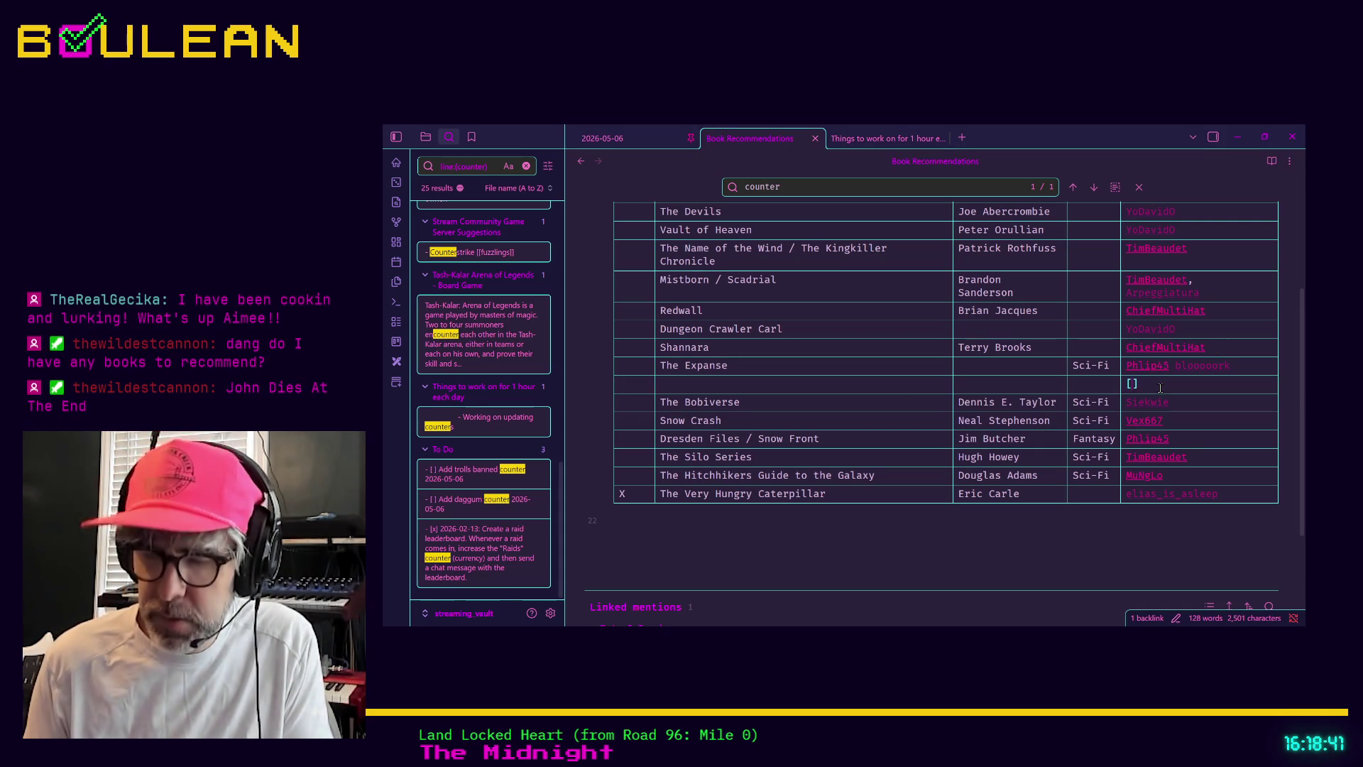
type("TheWildest")
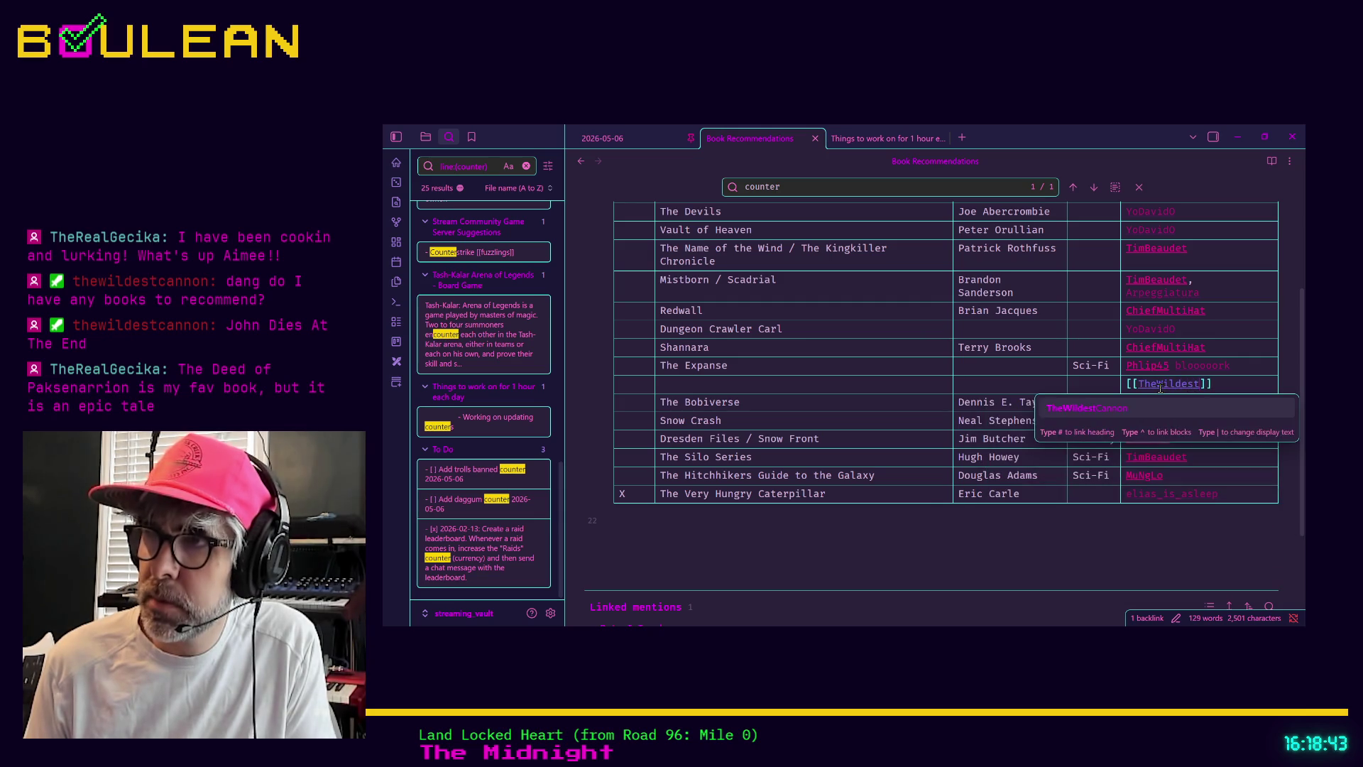
type("Cannon")
key("Return")
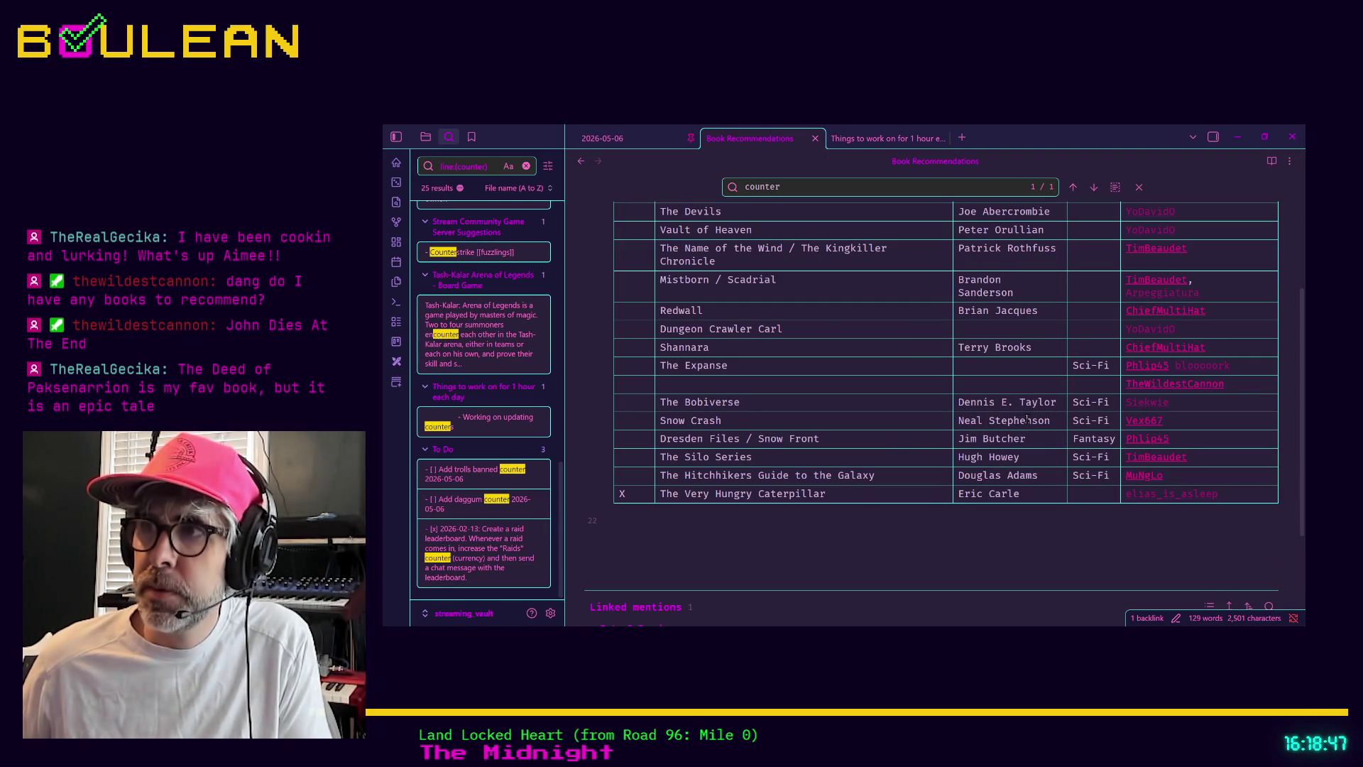
left_click(1253, 387)
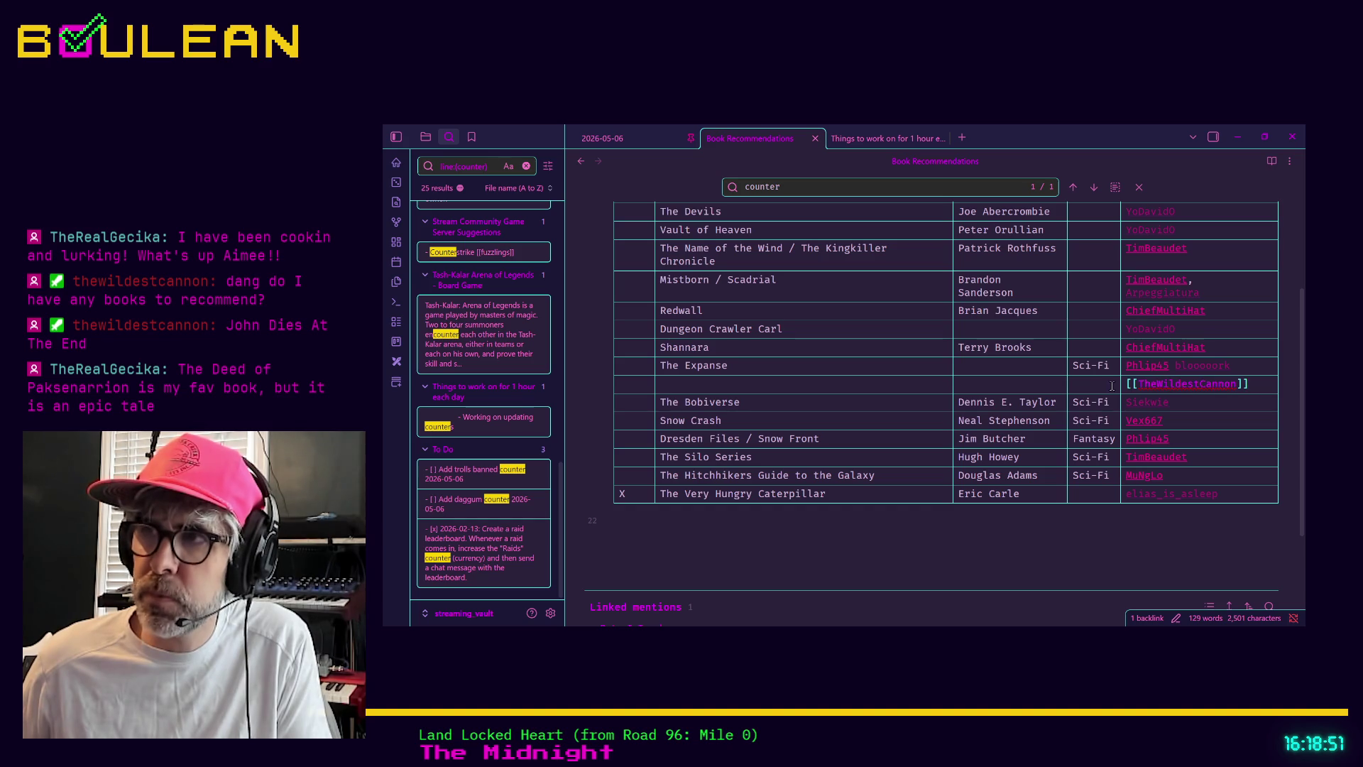
left_click(1090, 386)
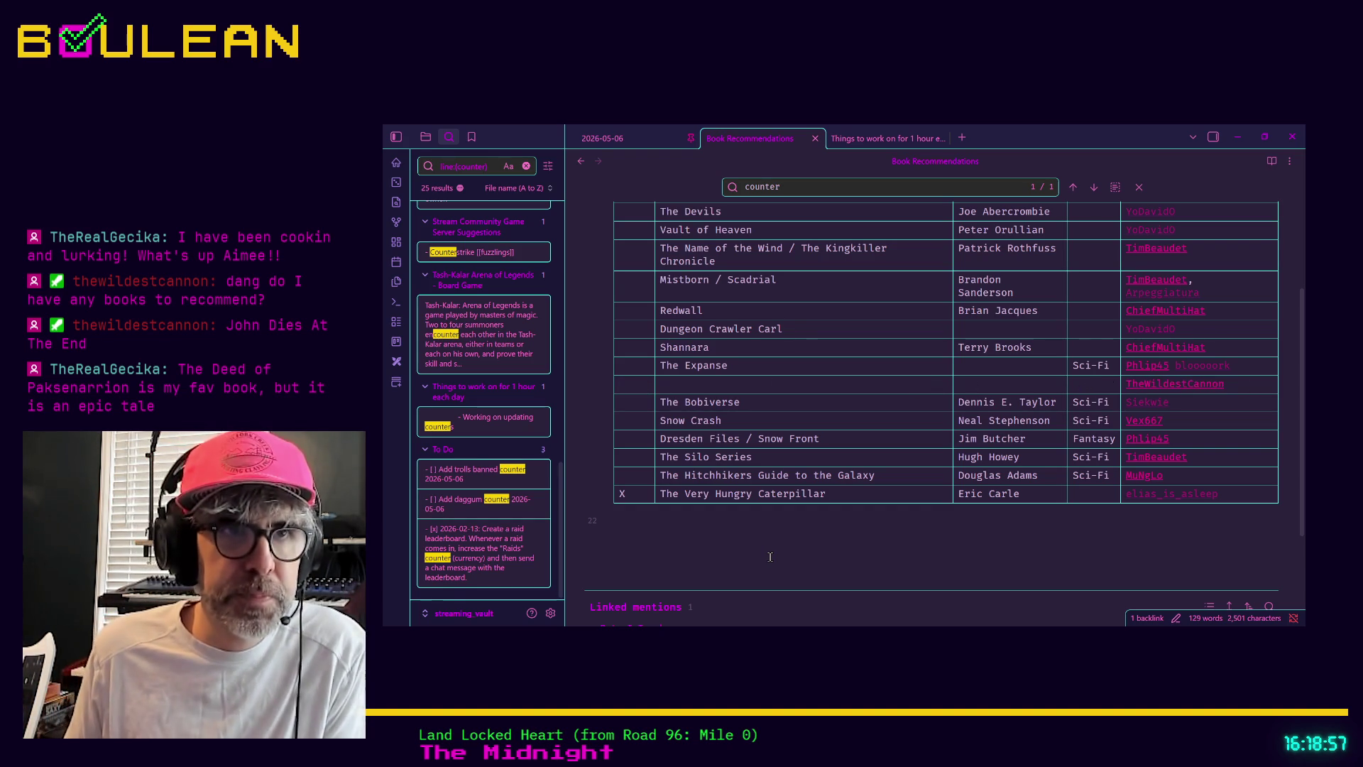
Step: Enter a [[John Dies At The End]] link in the blank title cell above The Bobiverse
left_click(709, 383)
type("J")
key("BackSpace")
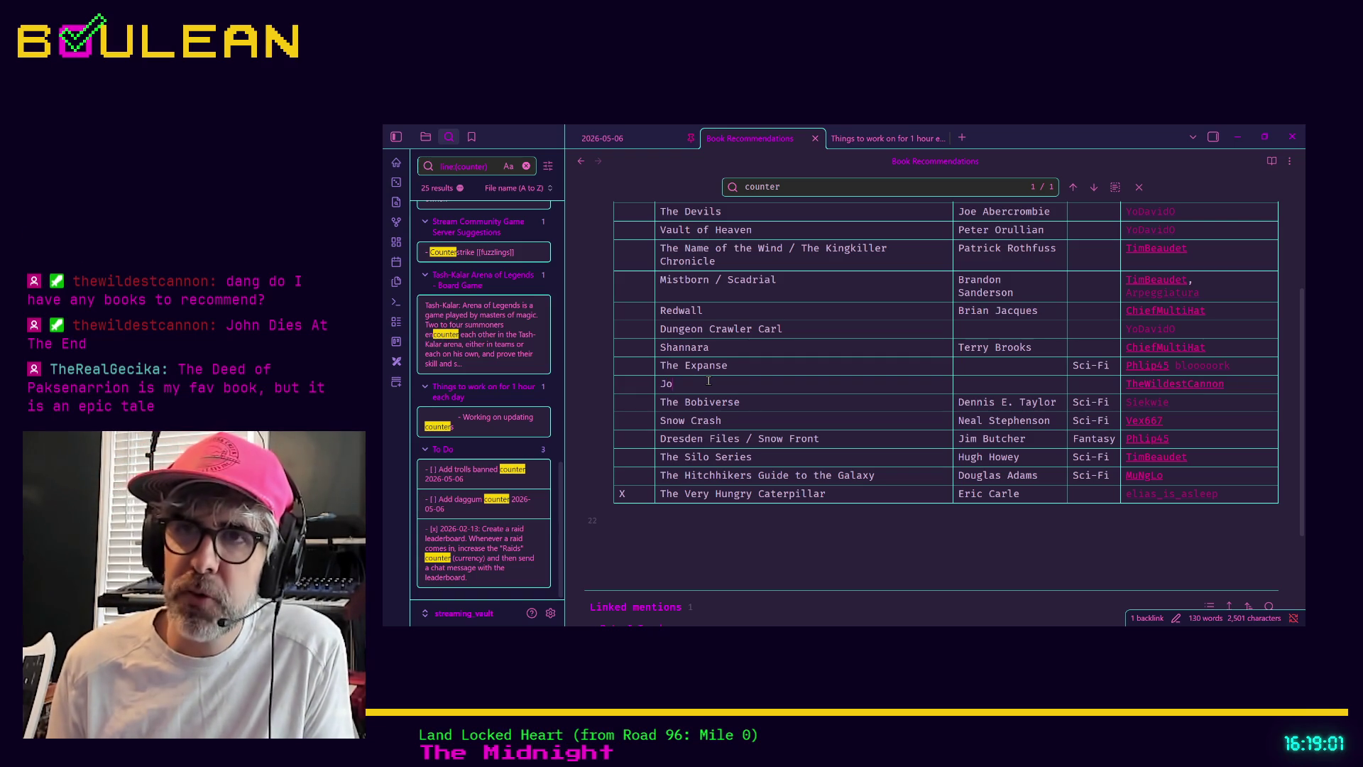
type("[[John Dies ")
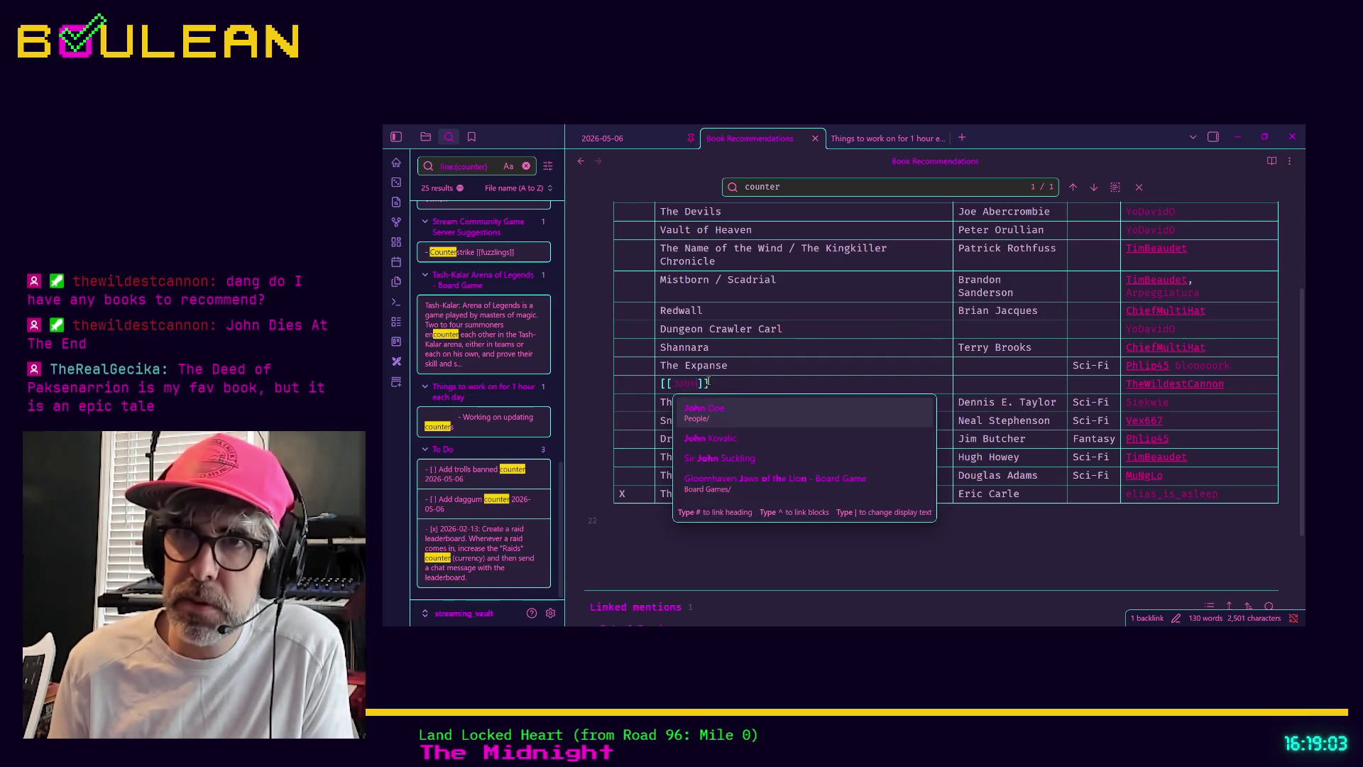
type("At The E")
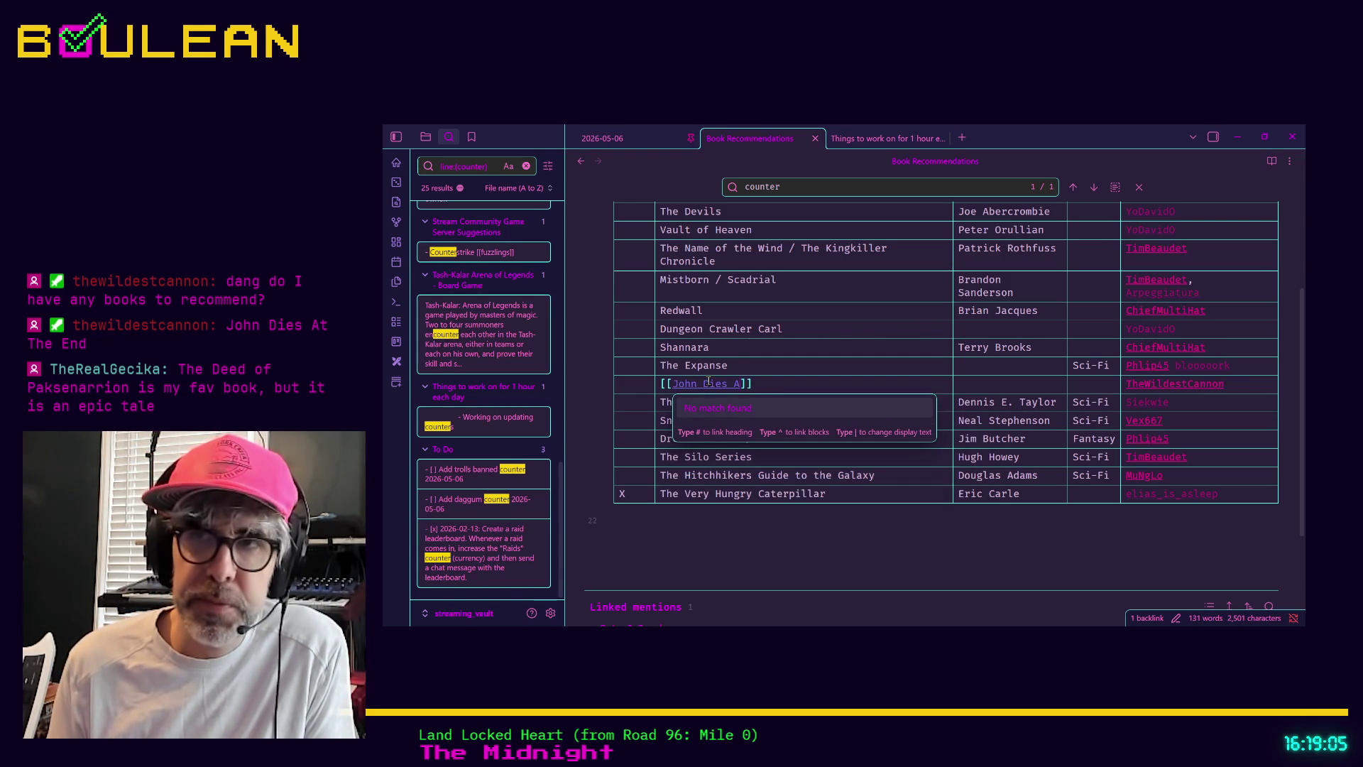
type("nd")
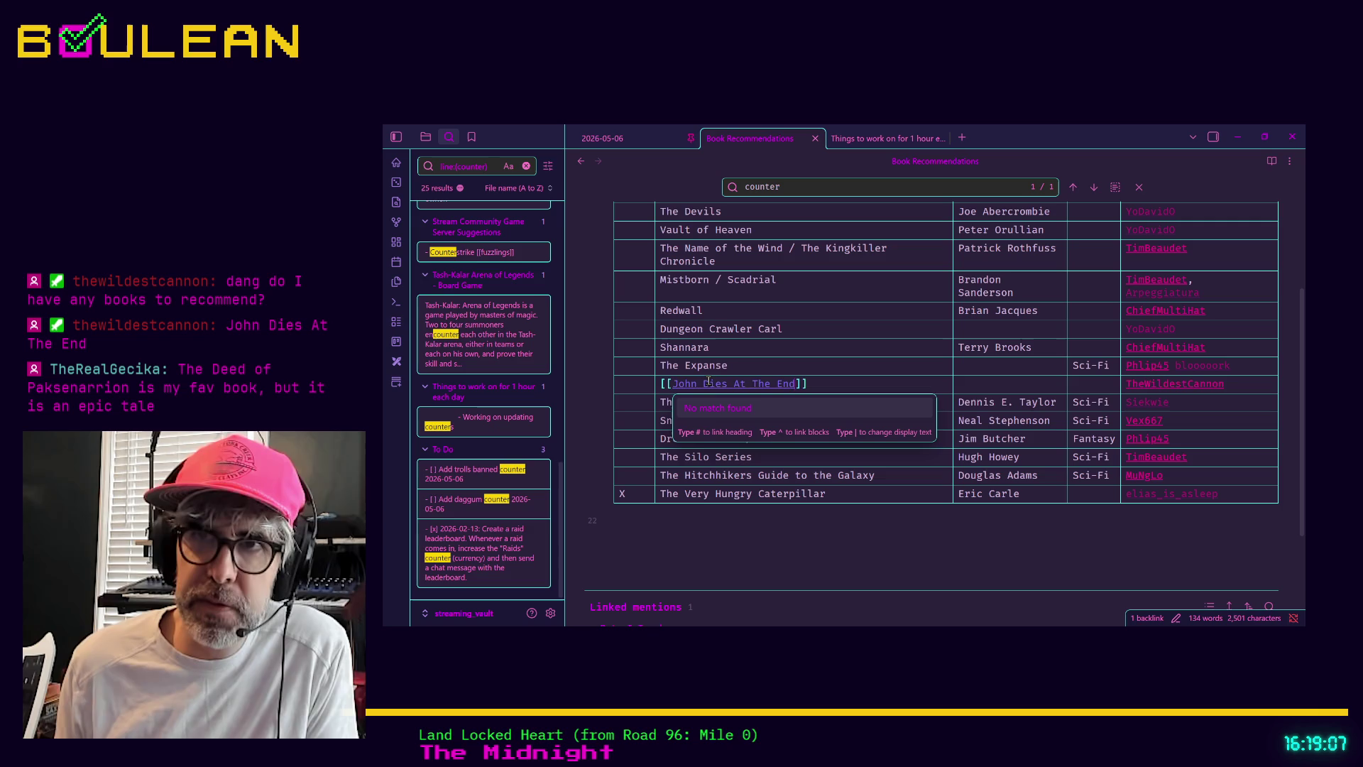
left_click(750, 363)
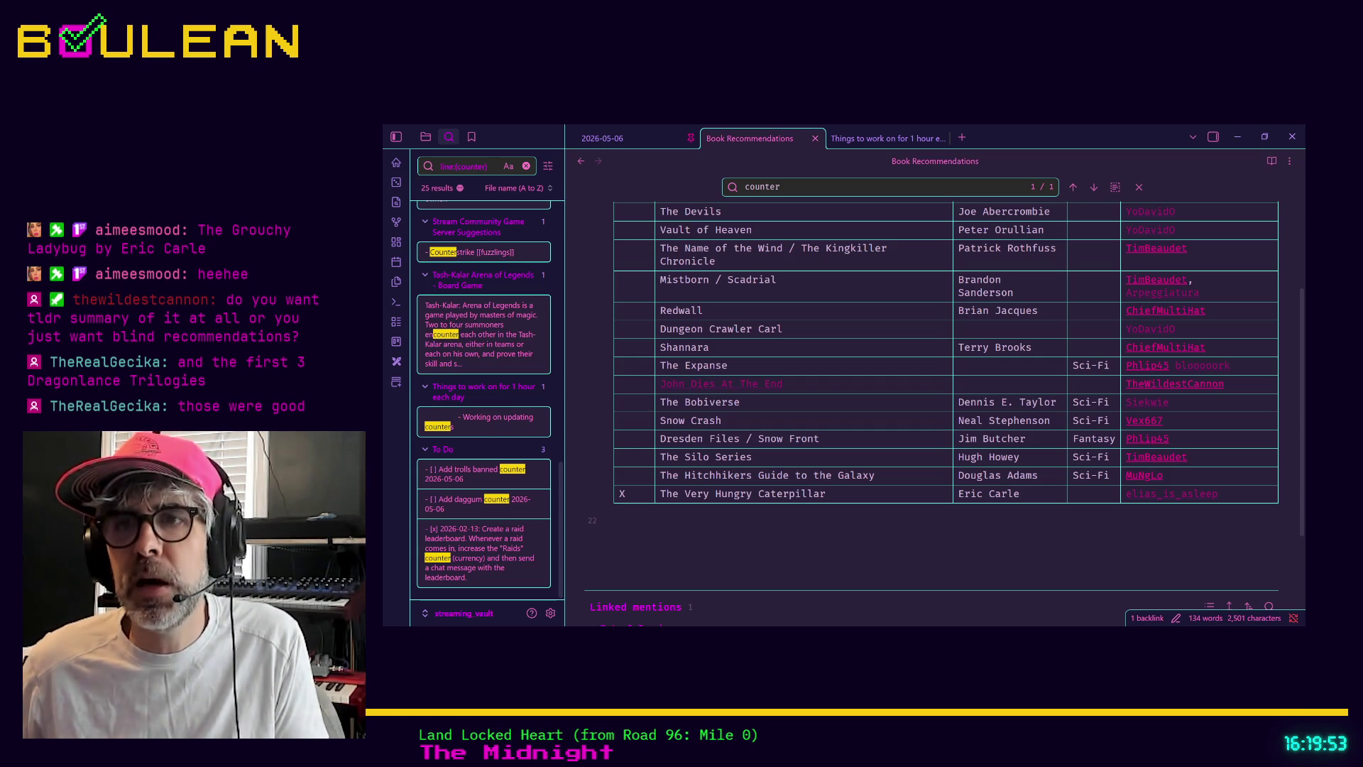
Step: Add a final row holding The Deed of Paksenarrion, then another empty row below it
left_click(829, 509)
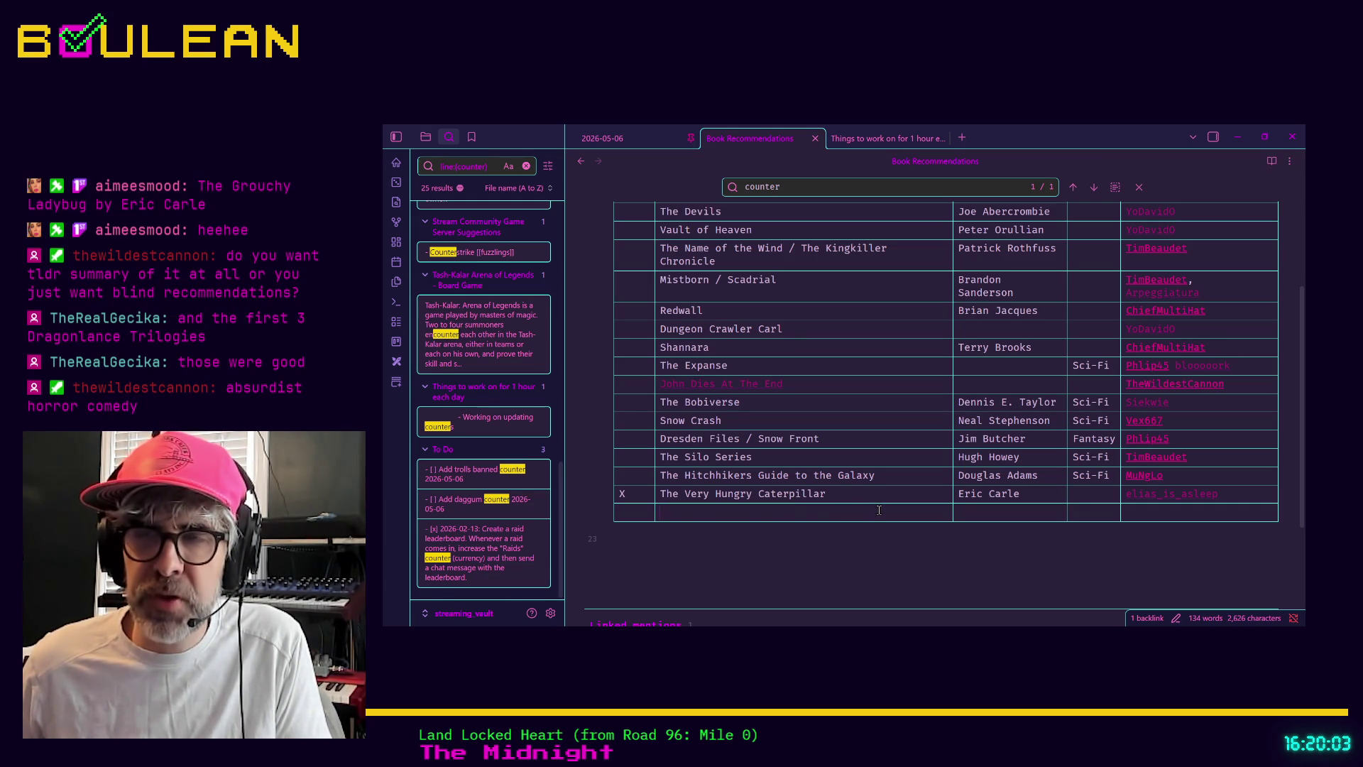
type("The Deed of Paksenarrion")
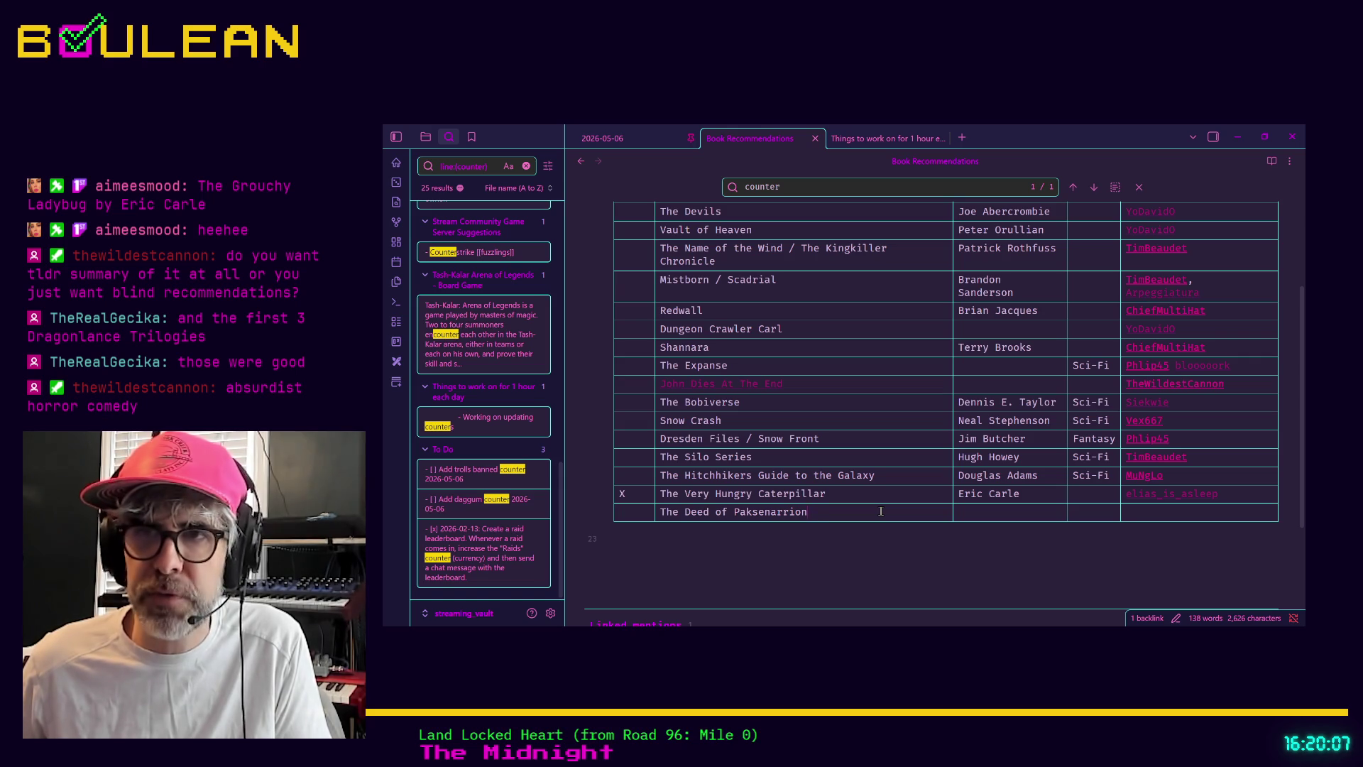
mouse_move(852, 529)
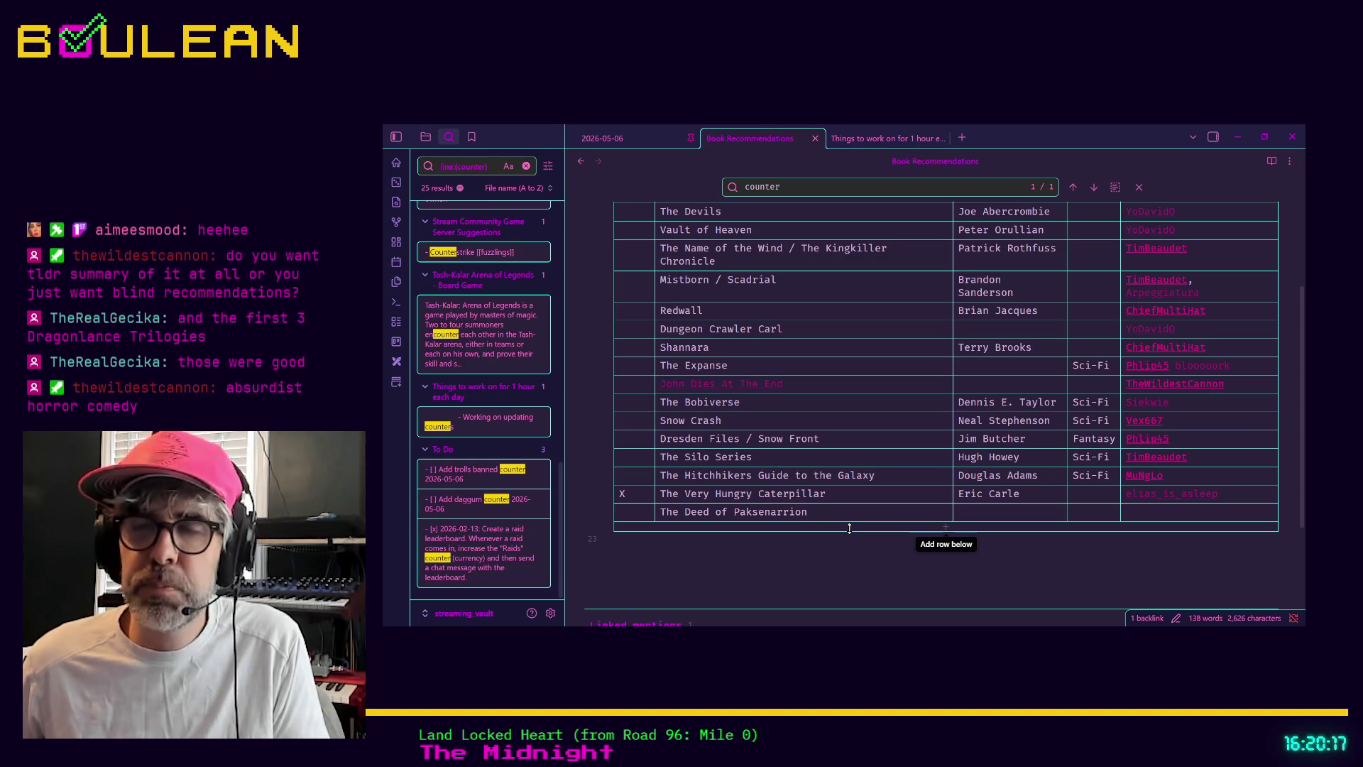
left_click(849, 528)
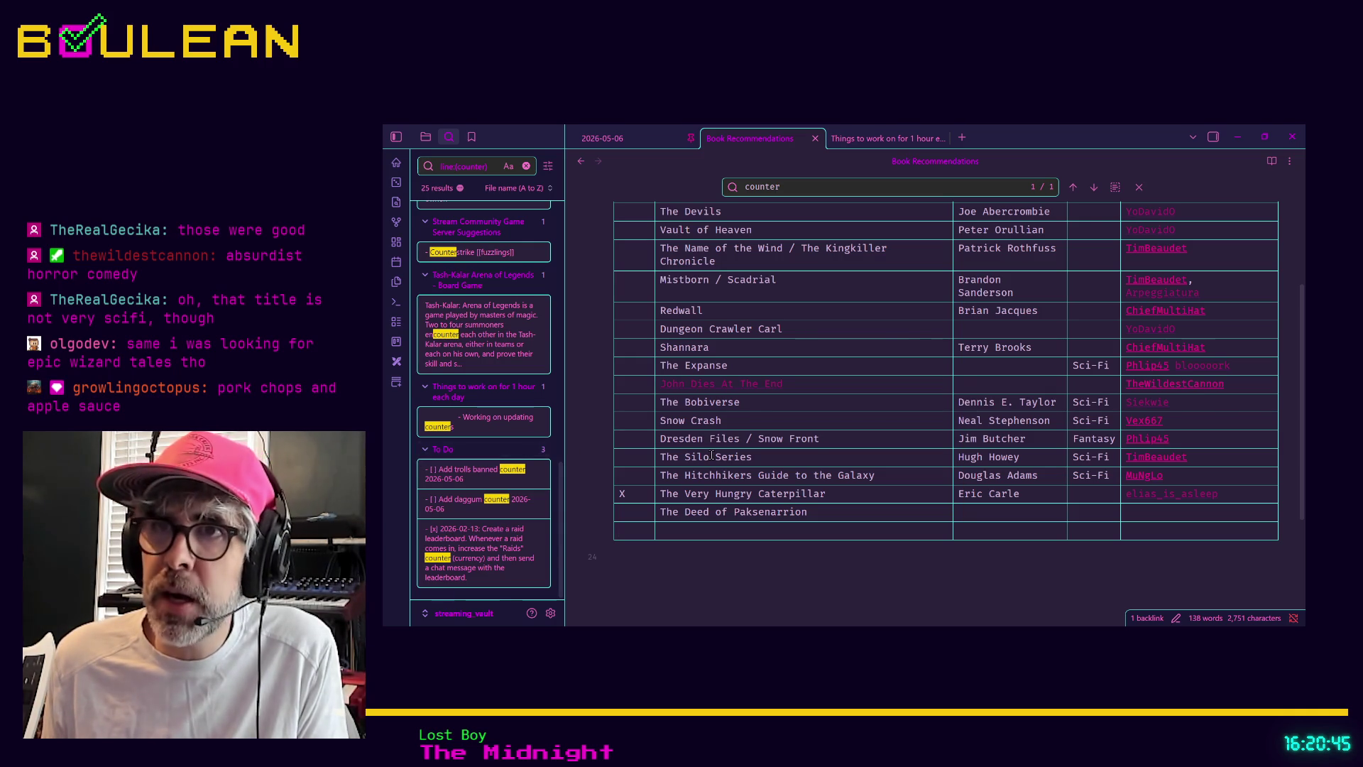
Step: Search the note for 'dragon' and return to the table
key("ctrl+f")
type("dra")
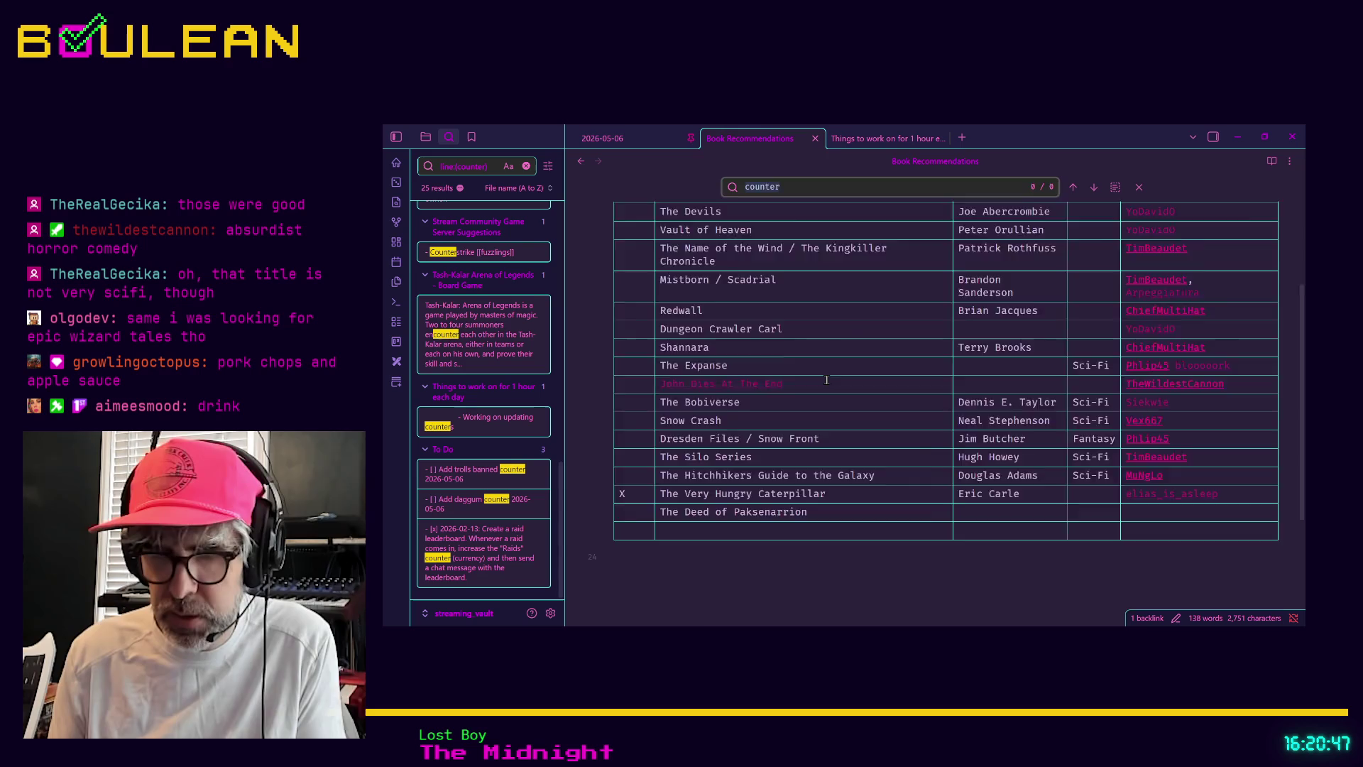
type("gon")
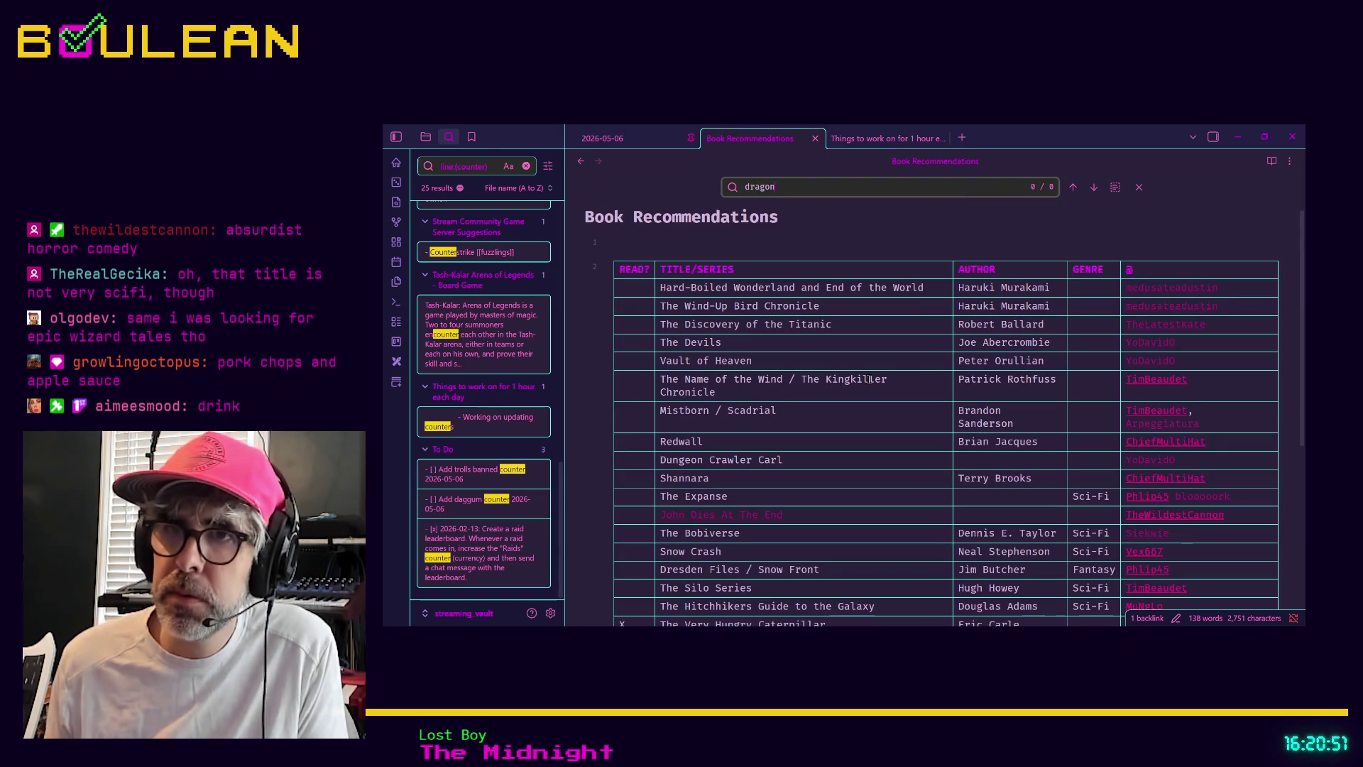
scroll(876, 348, "down", 3)
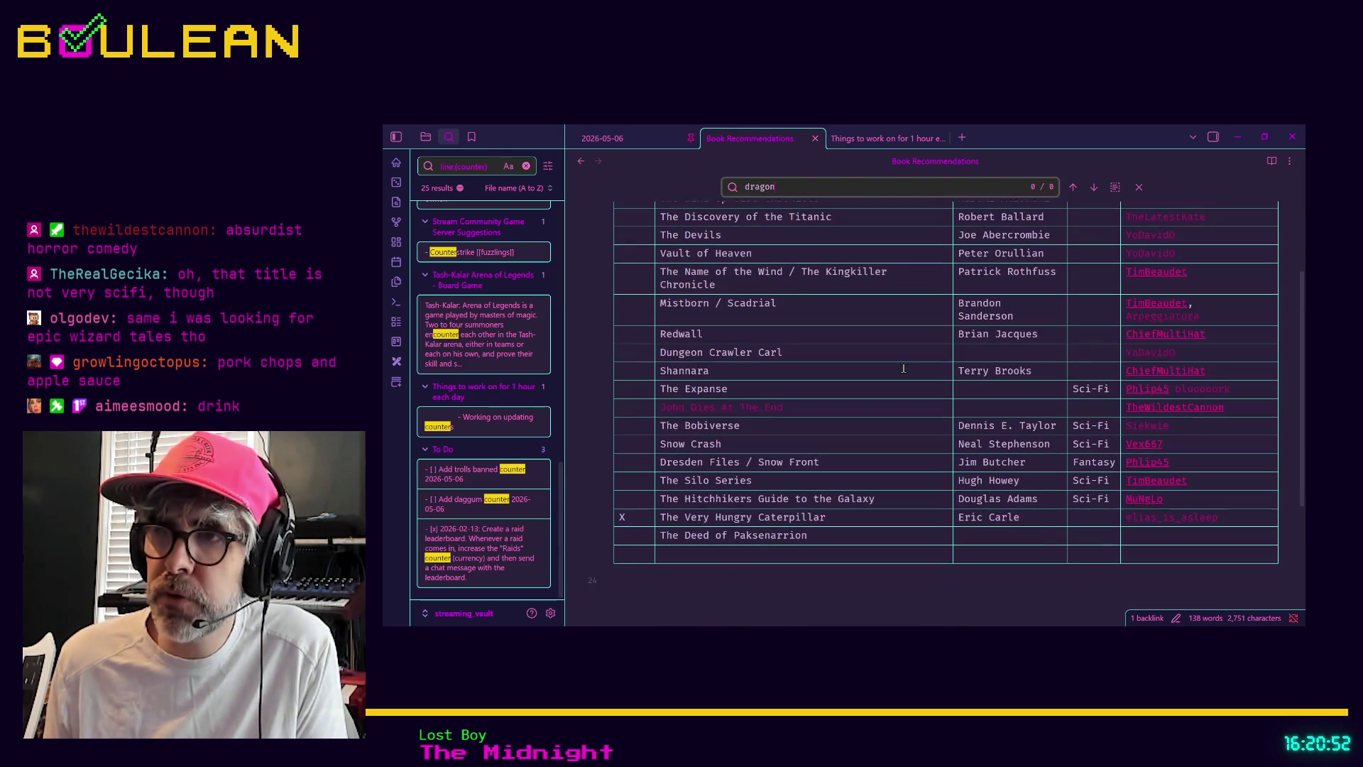
left_click(881, 321)
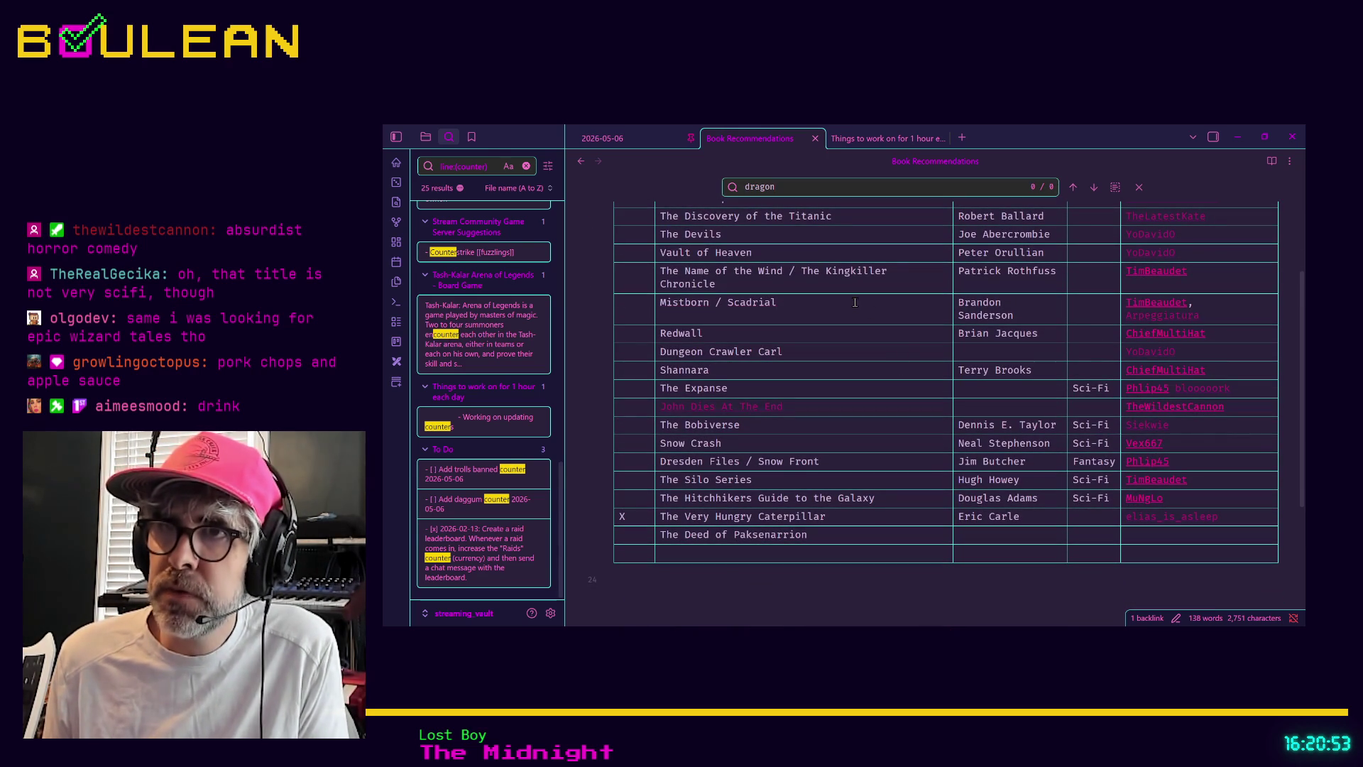
triple_click(1039, 314)
Step: Title the last row Dragonlance Trilogies (the first 3) and start its recommender link
left_click(670, 554)
type("Th")
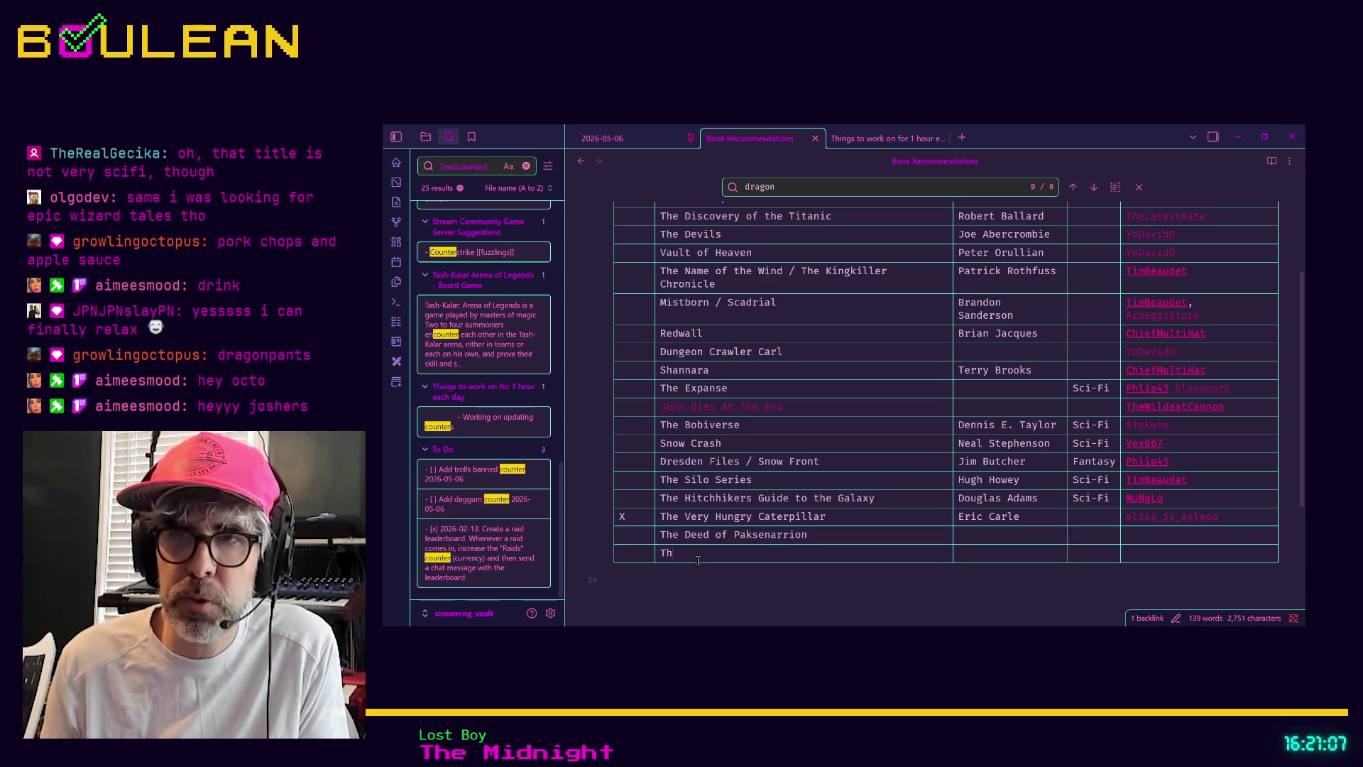
type("e")
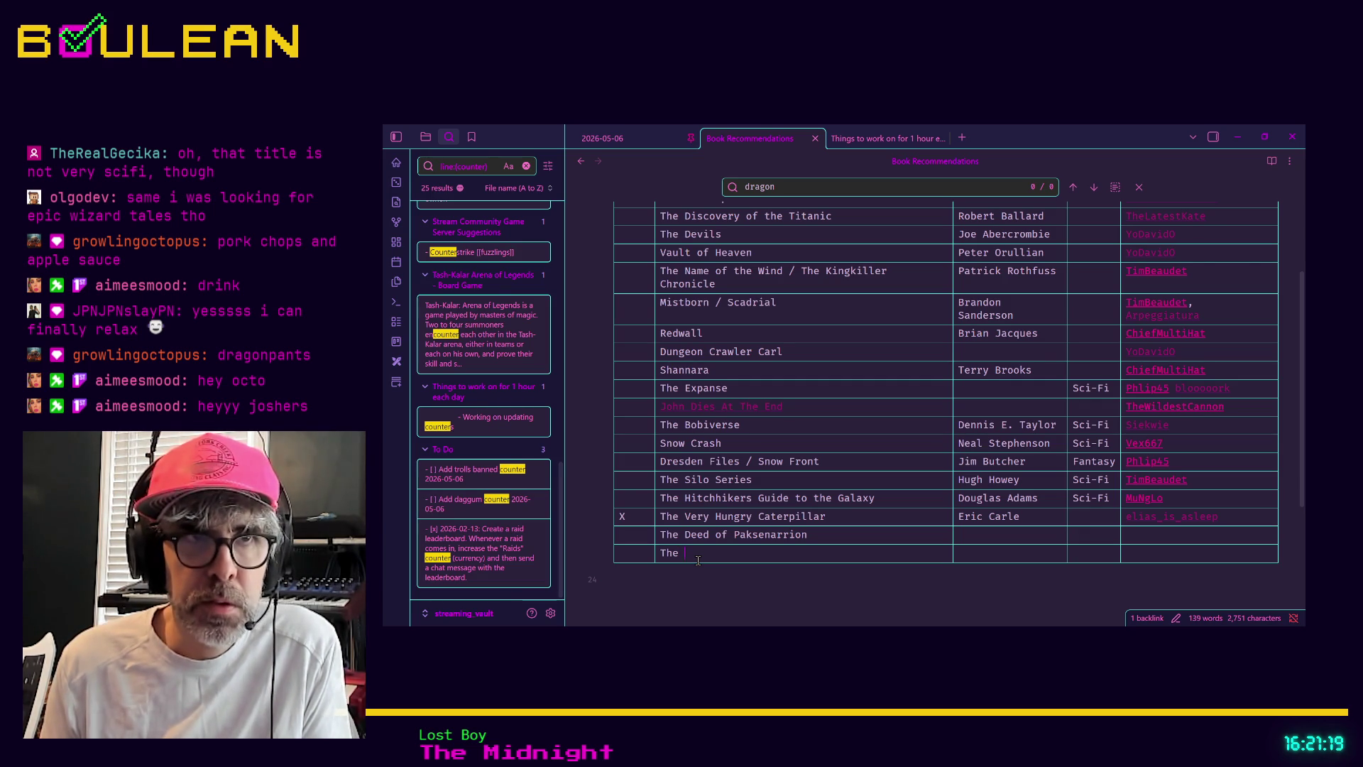
key("BackSpace")
key("BackSpace")
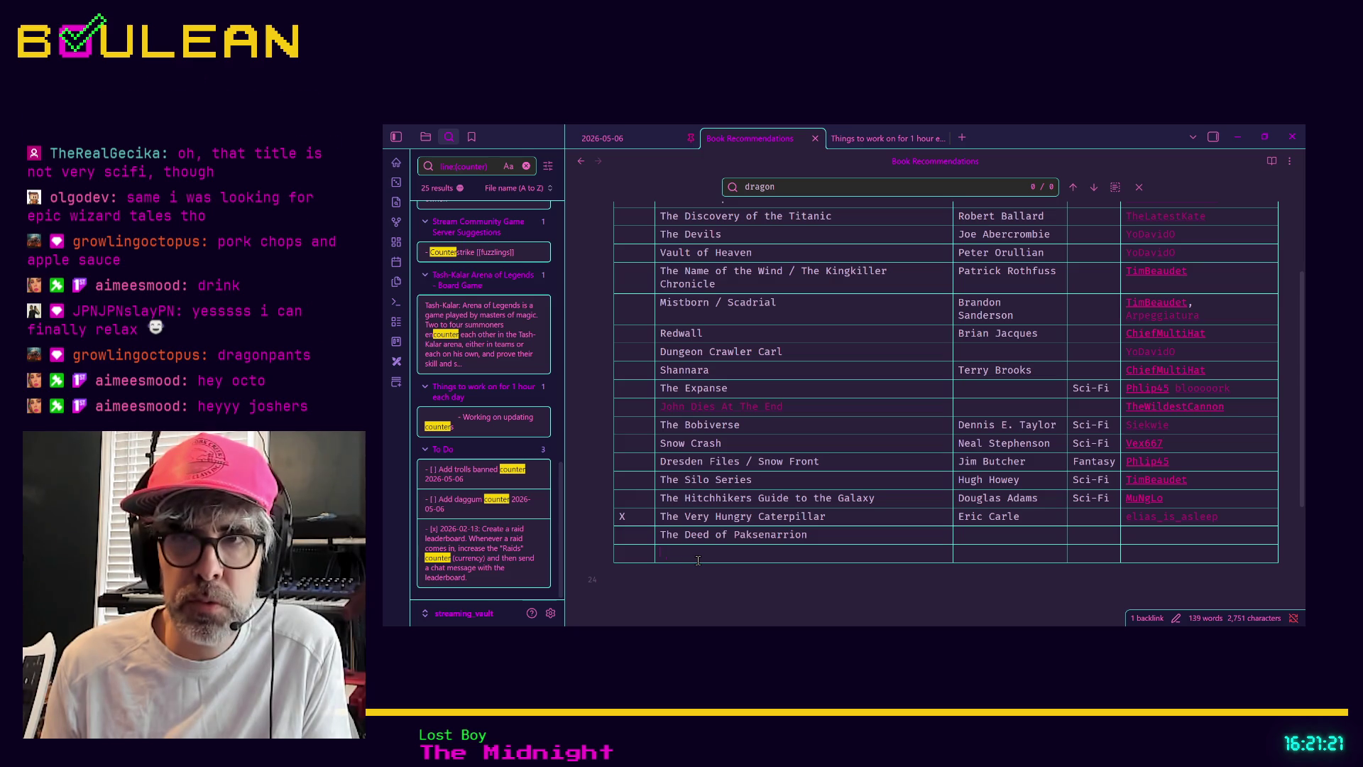
type("Dragonlance Tr")
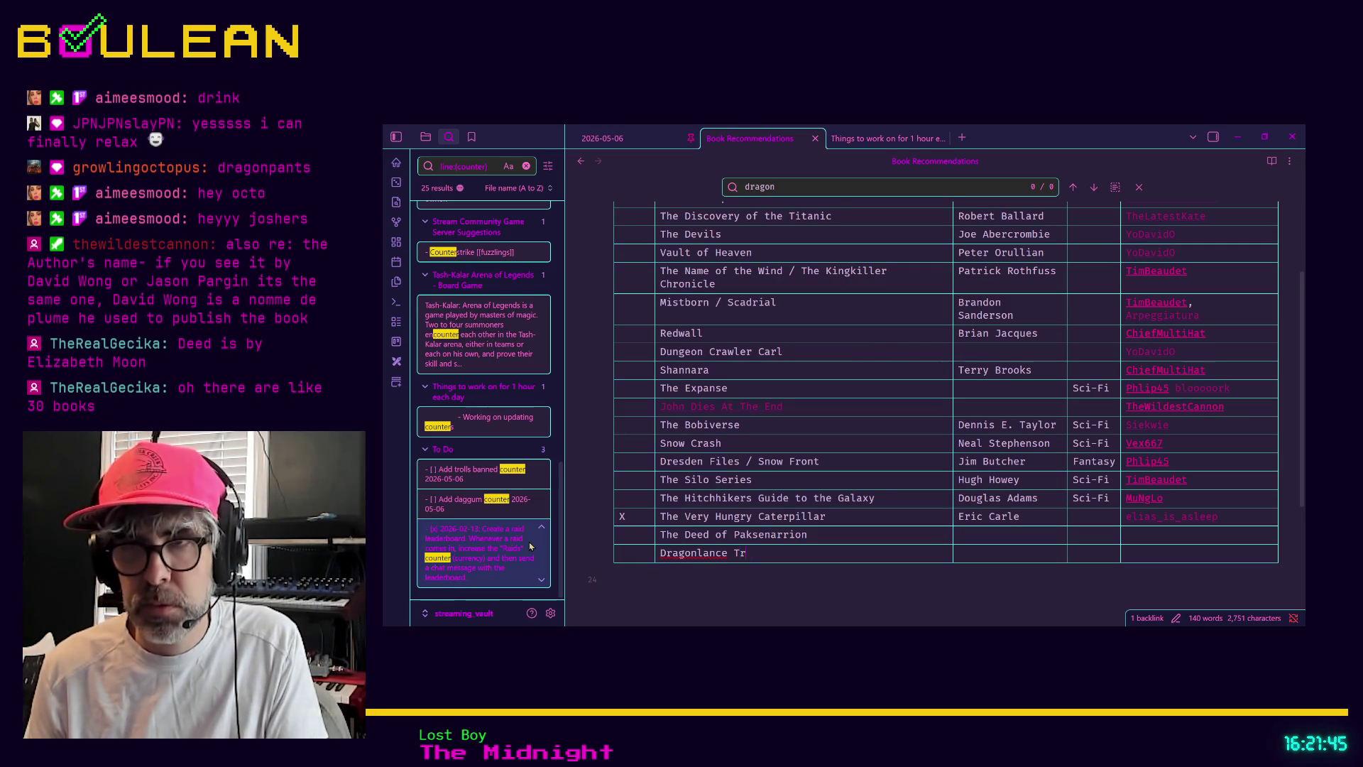
type("ilogies")
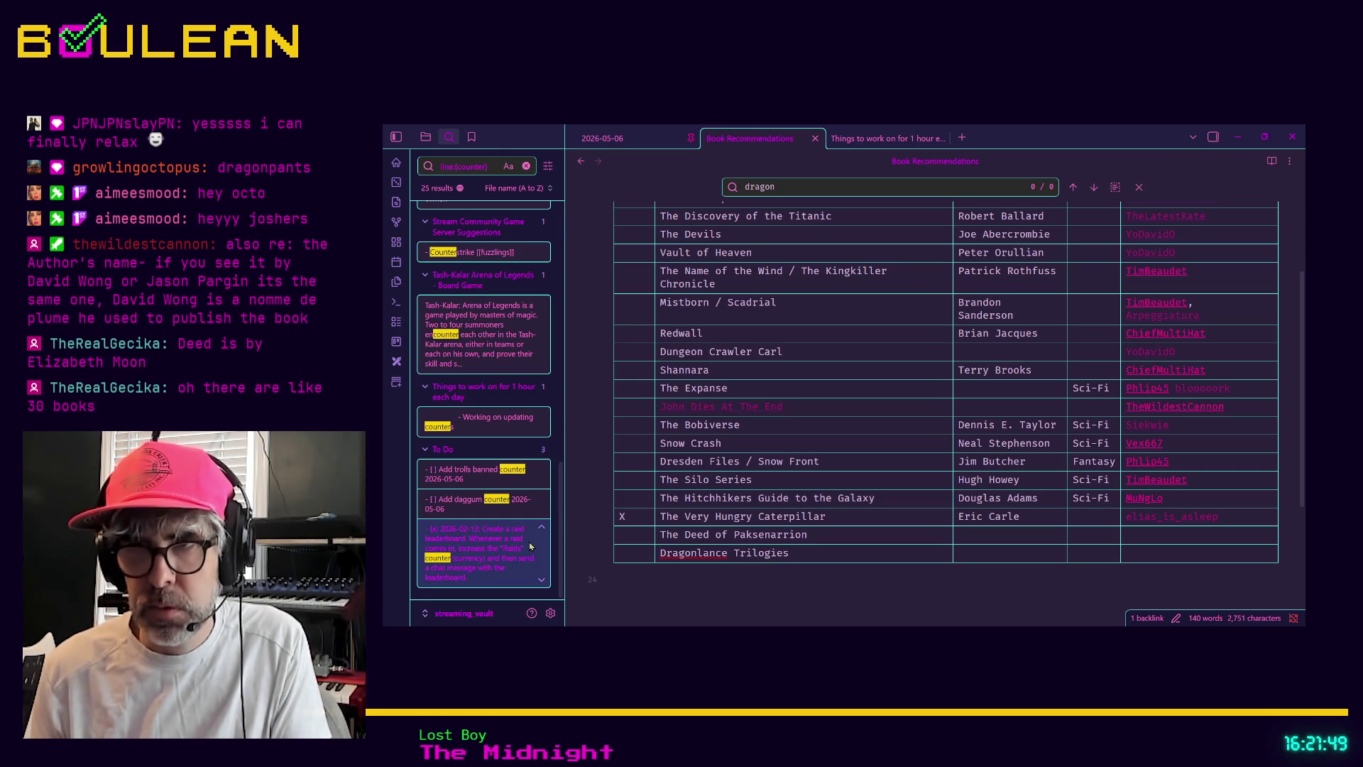
type(" (the firs")
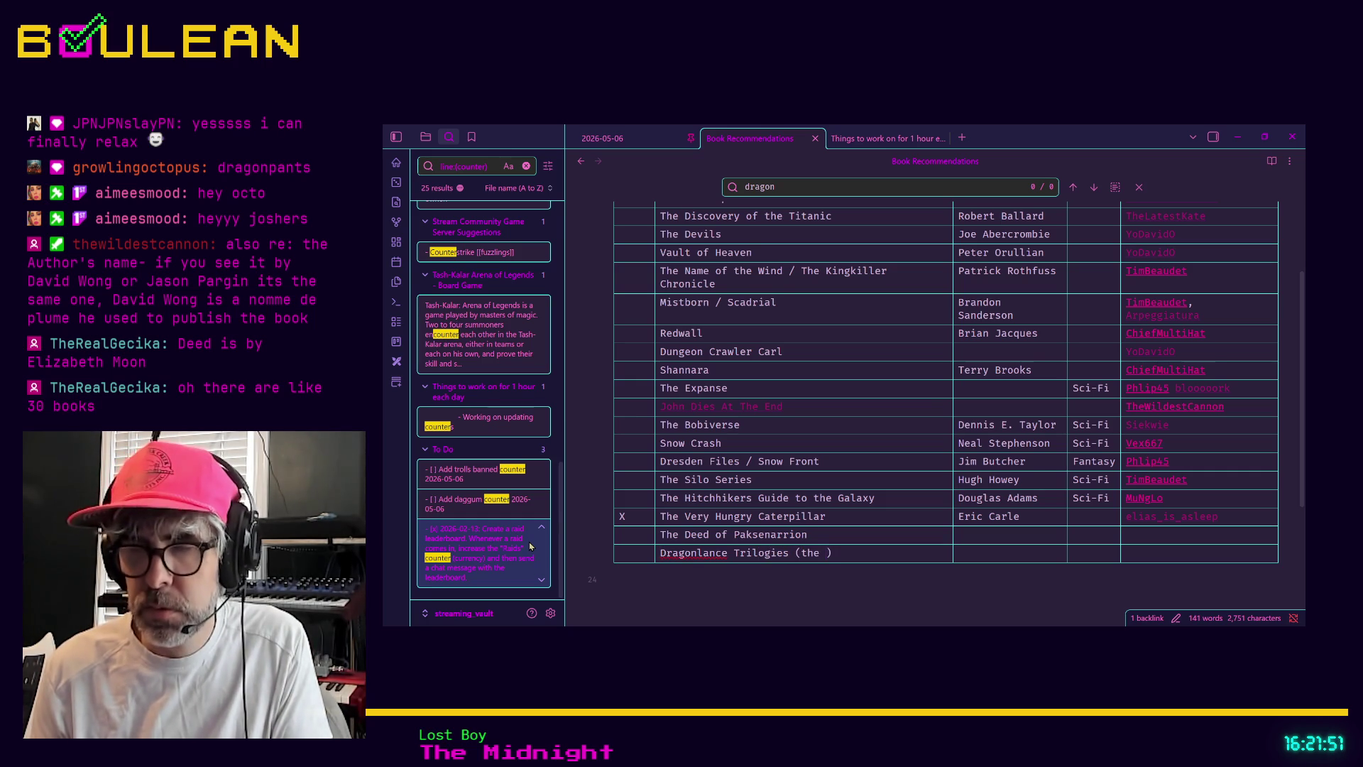
type("t 3) ")
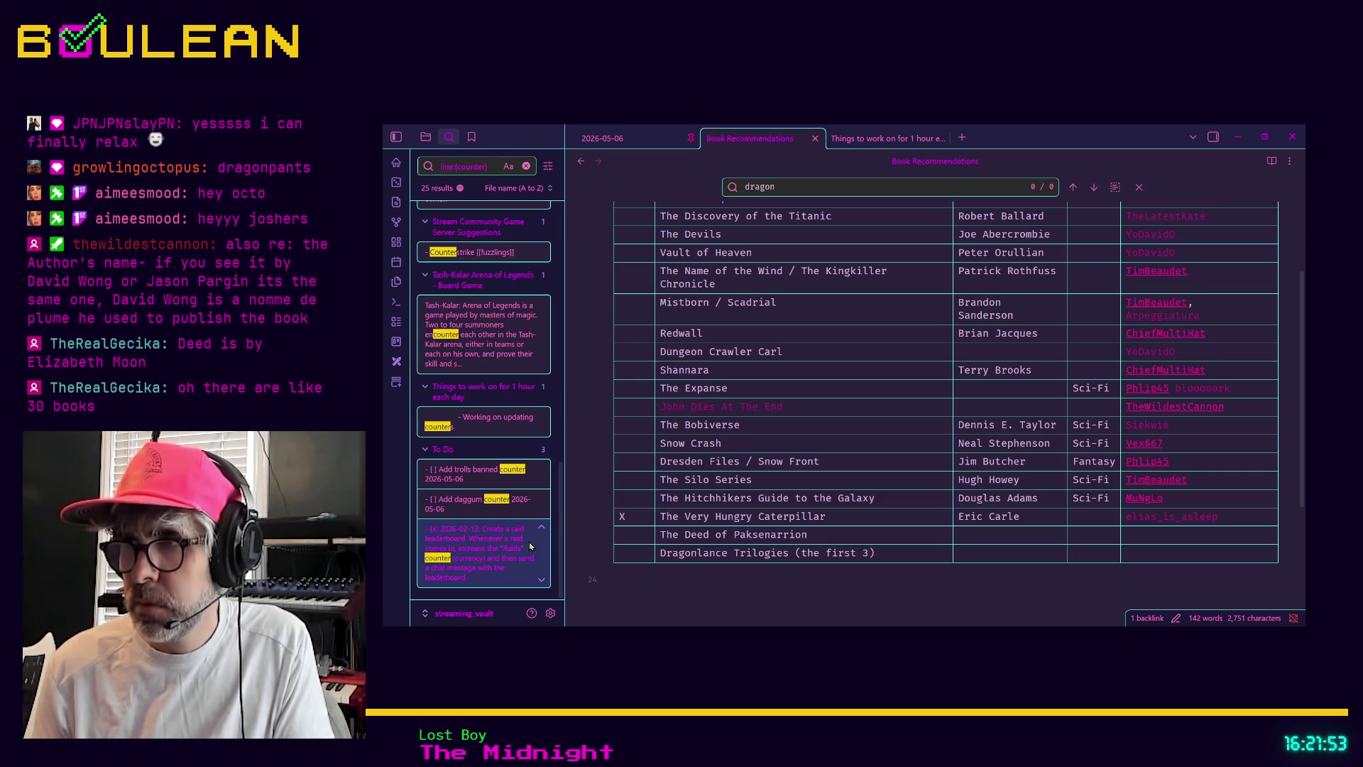
type("[[The")
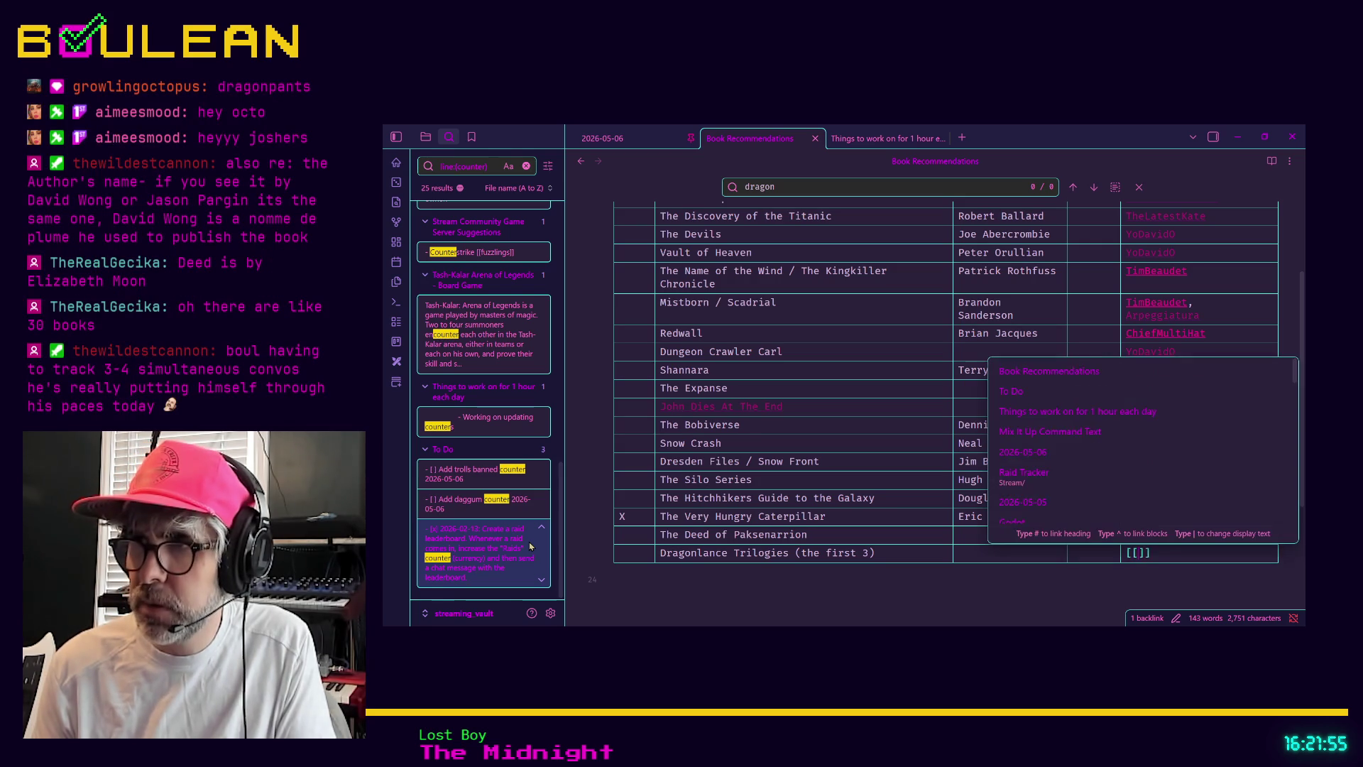
type("Real")
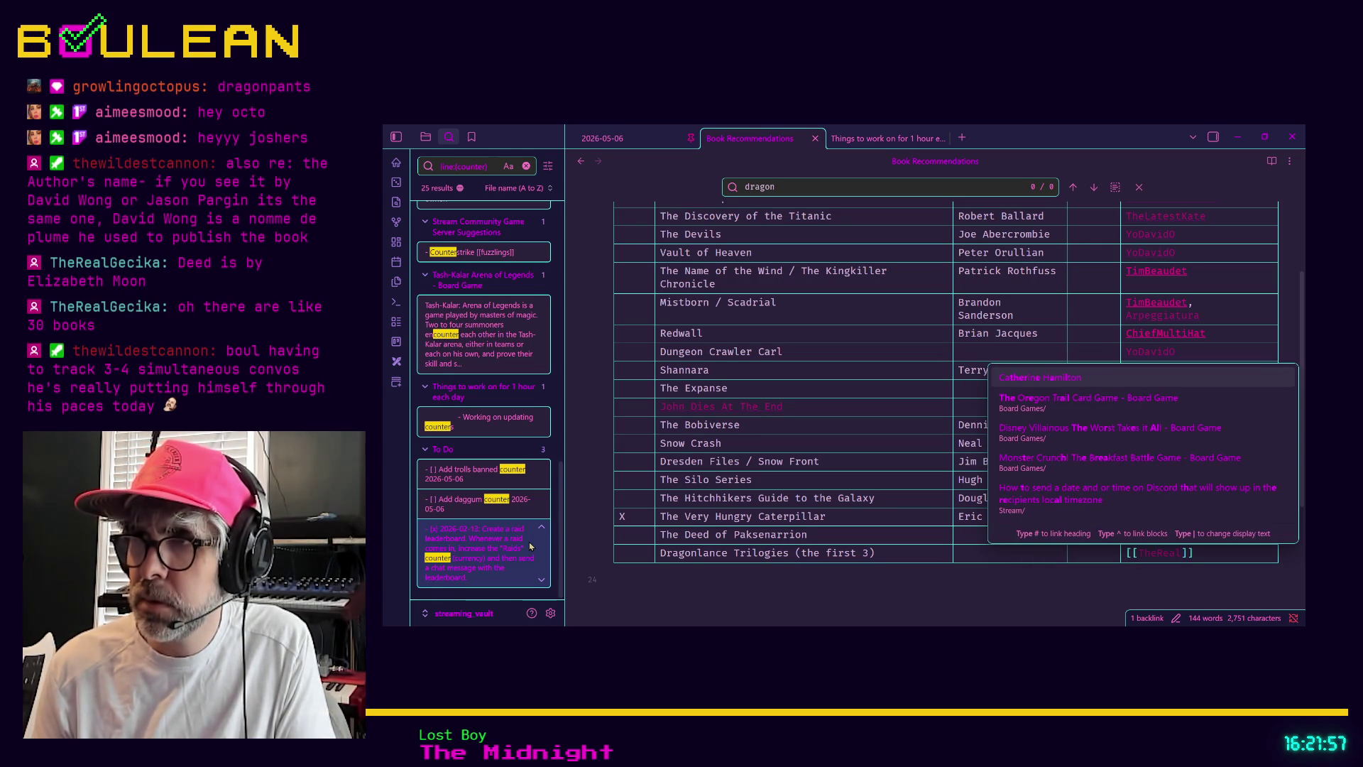
type("Gecika")
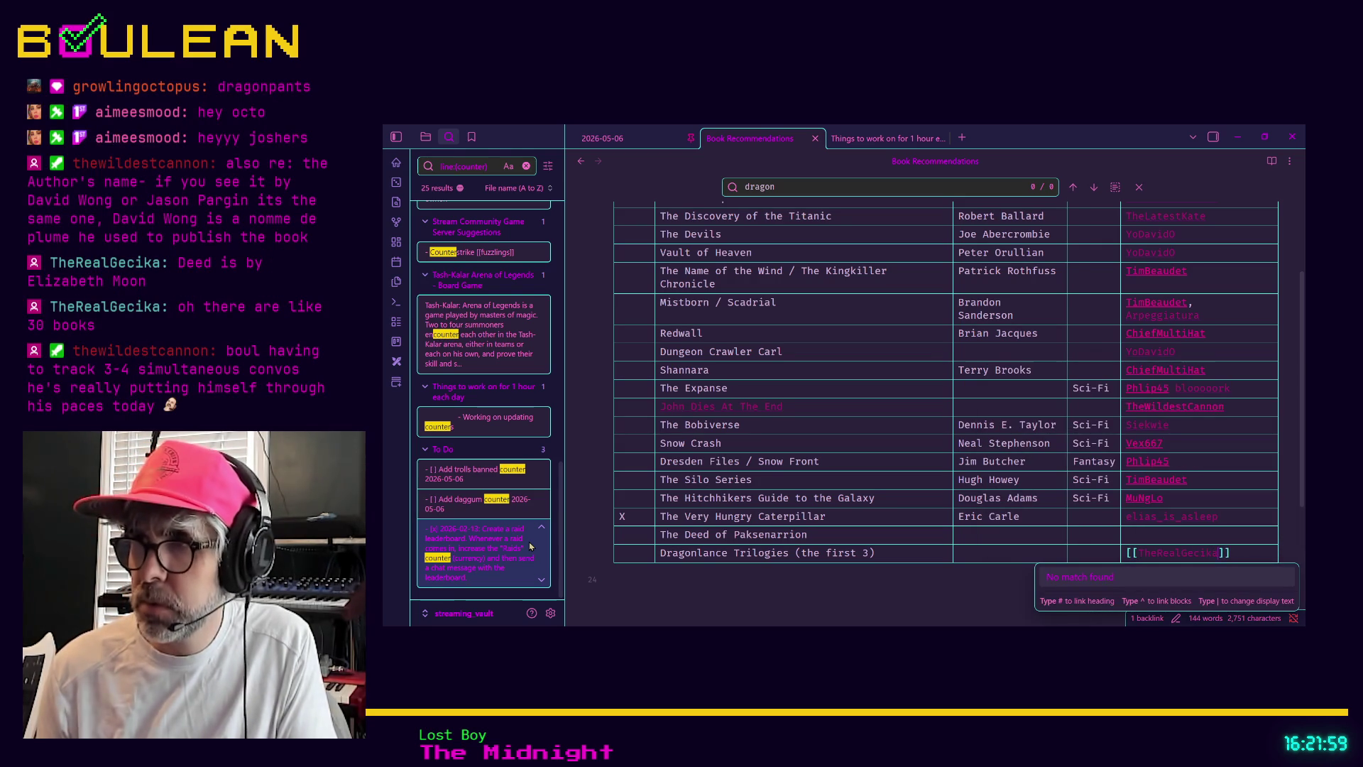
Step: Add the same viewer's recommender link to The Deed of Paksenarrion row's last cell
left_click(1188, 531)
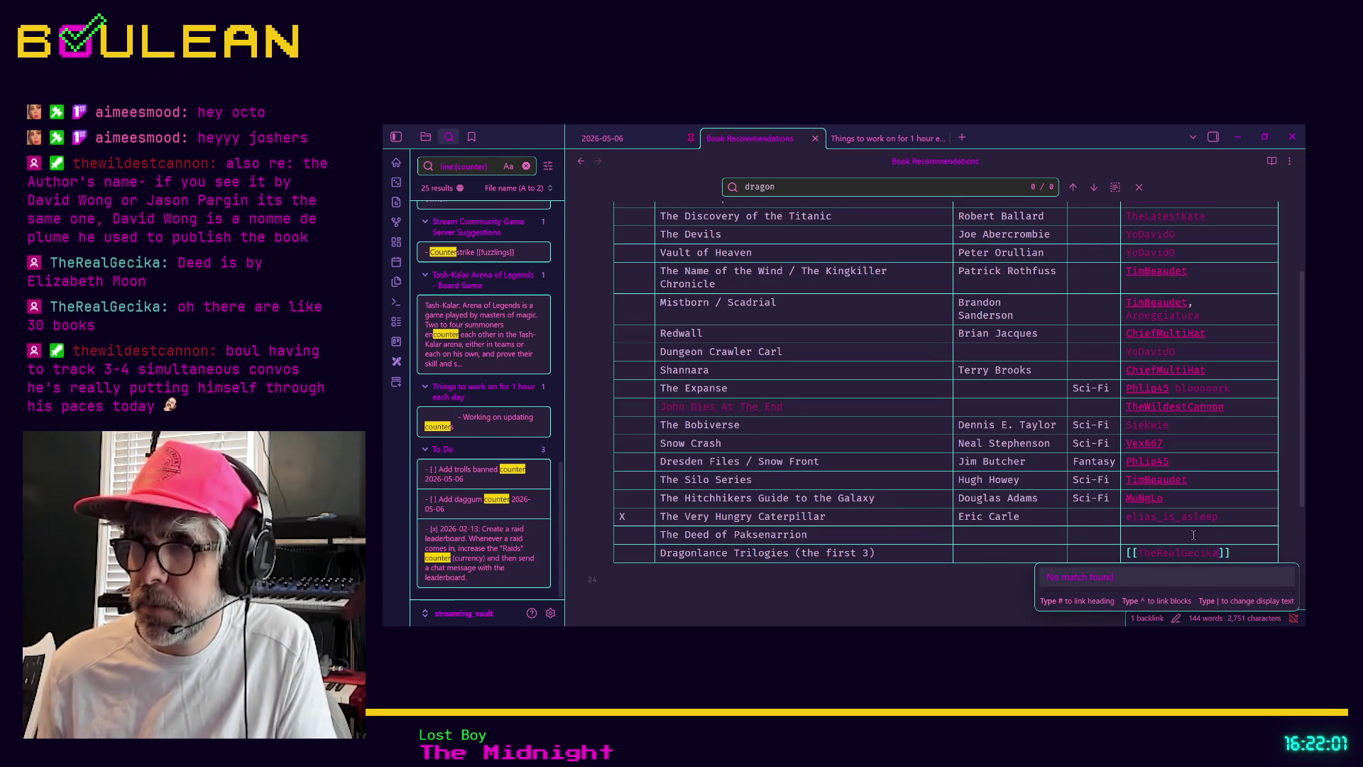
type("[[TheRea")
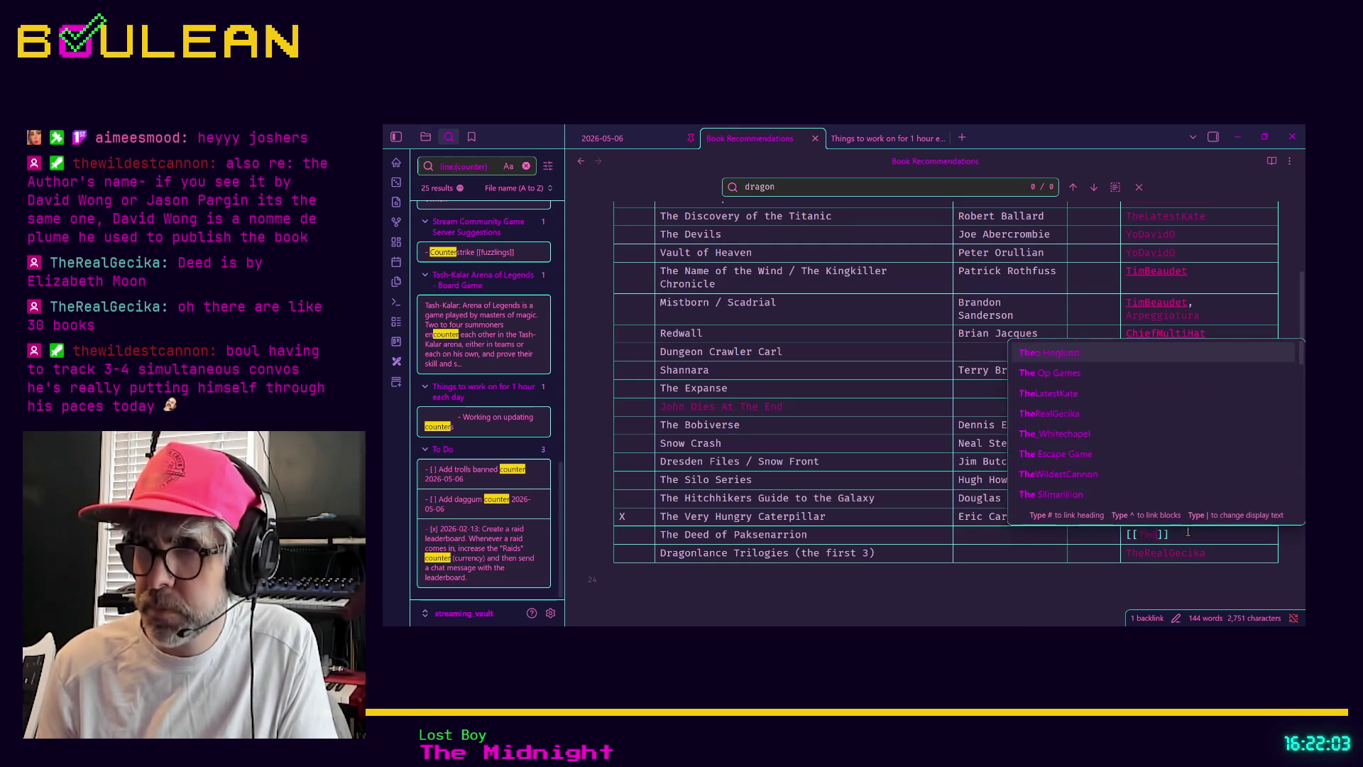
type("lGecika")
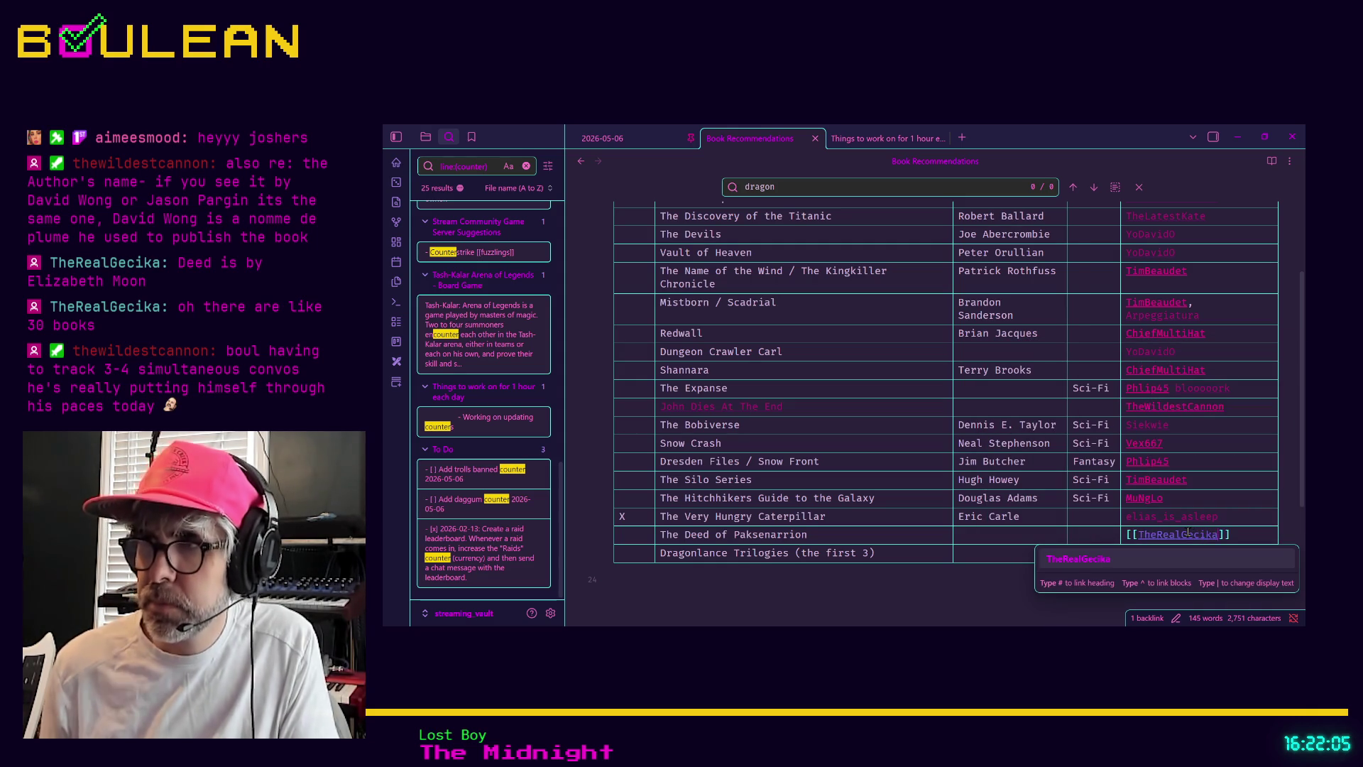
left_click(1068, 517)
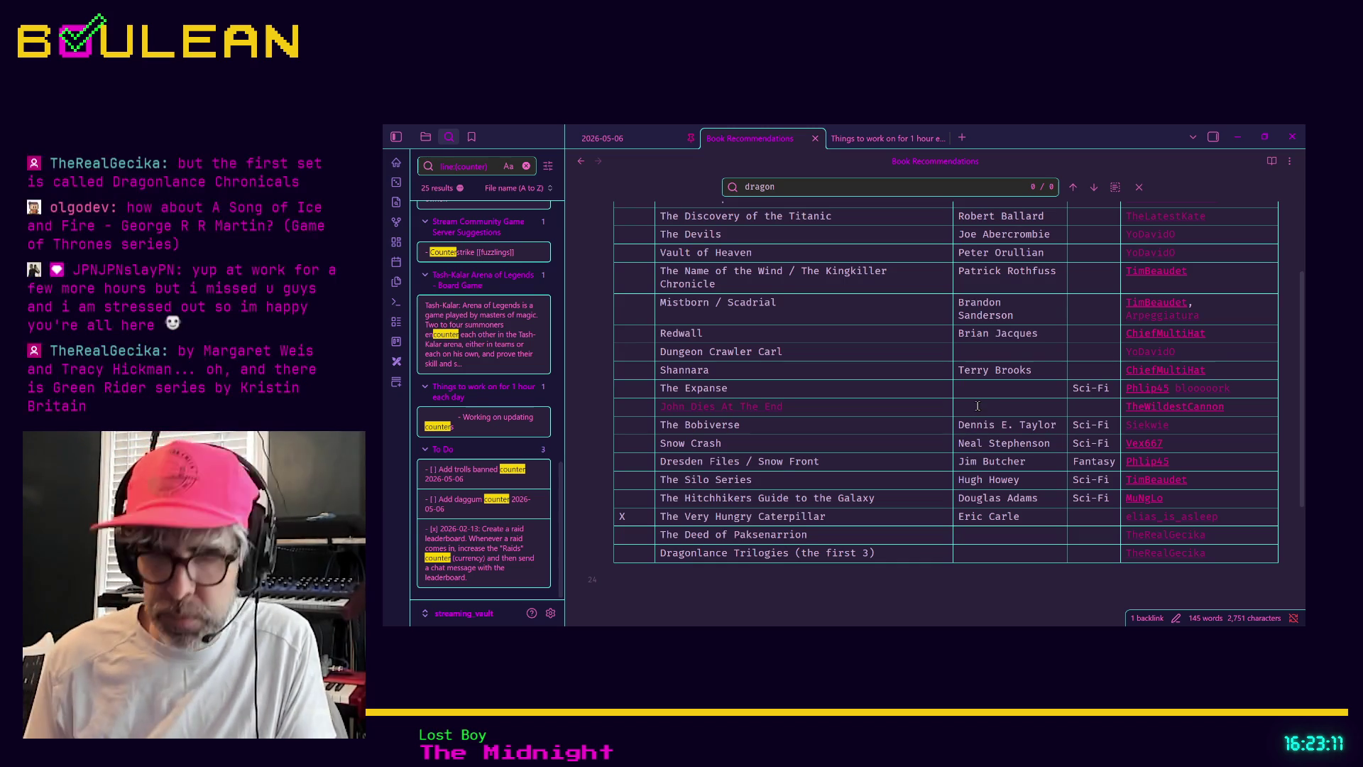
Step: Set John Dies At The End's author to [[David Wong]] / [[Jason Pargin]] links
left_click(977, 406)
type("[[")
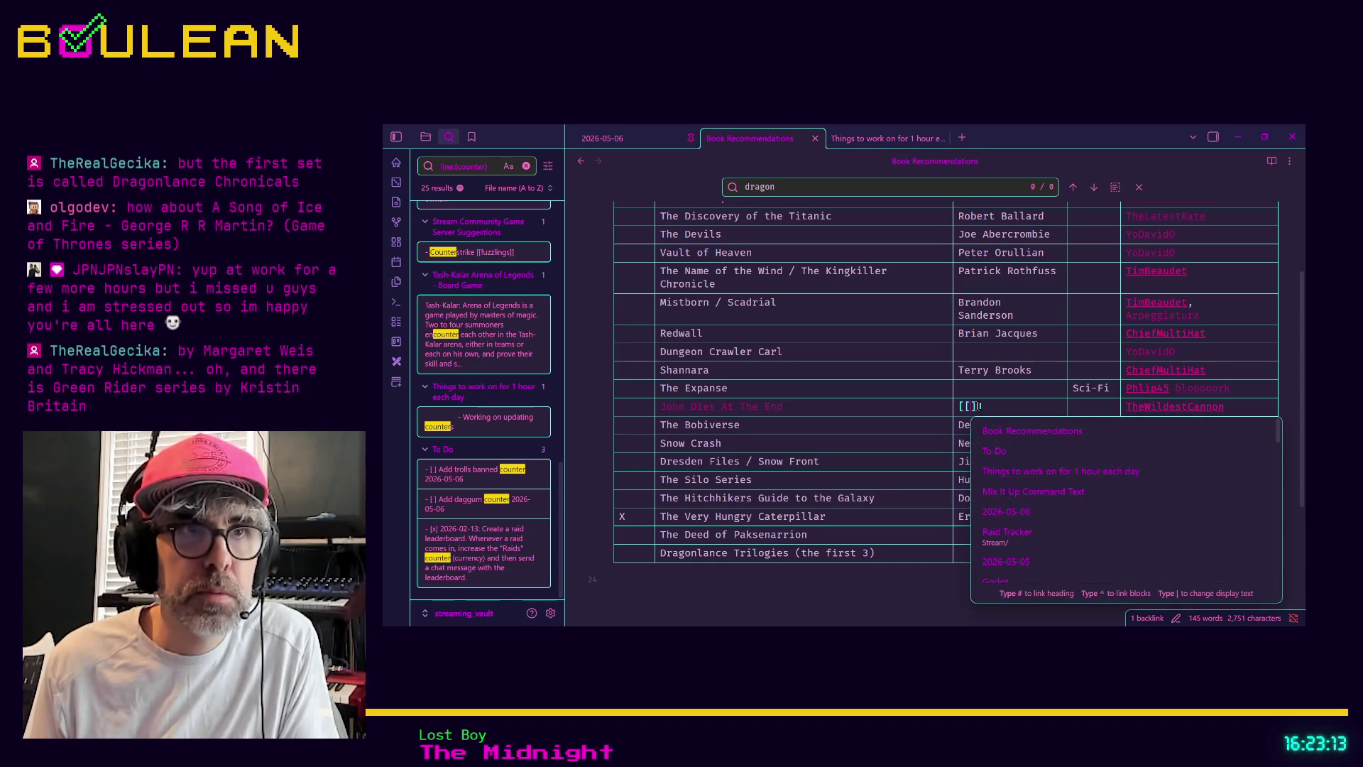
type("David ")
type("Wong")
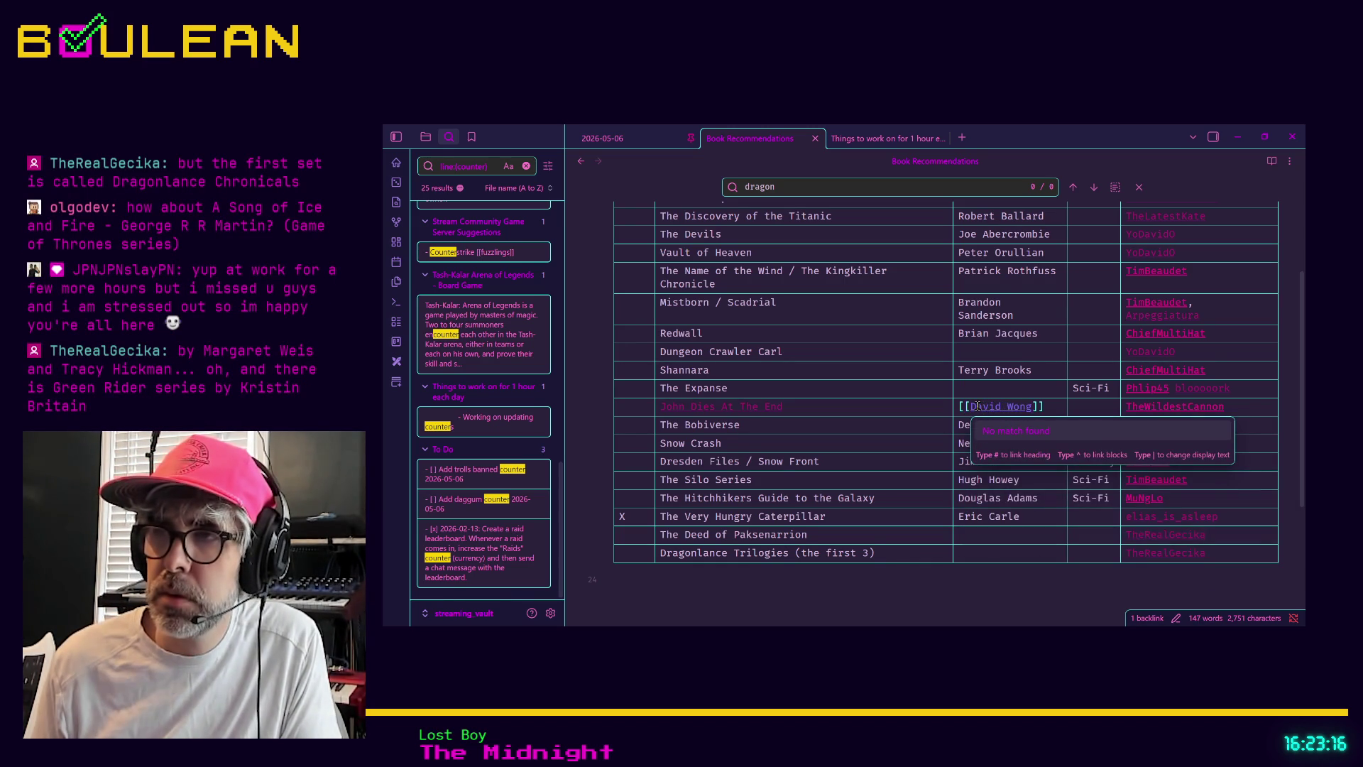
key("Escape")
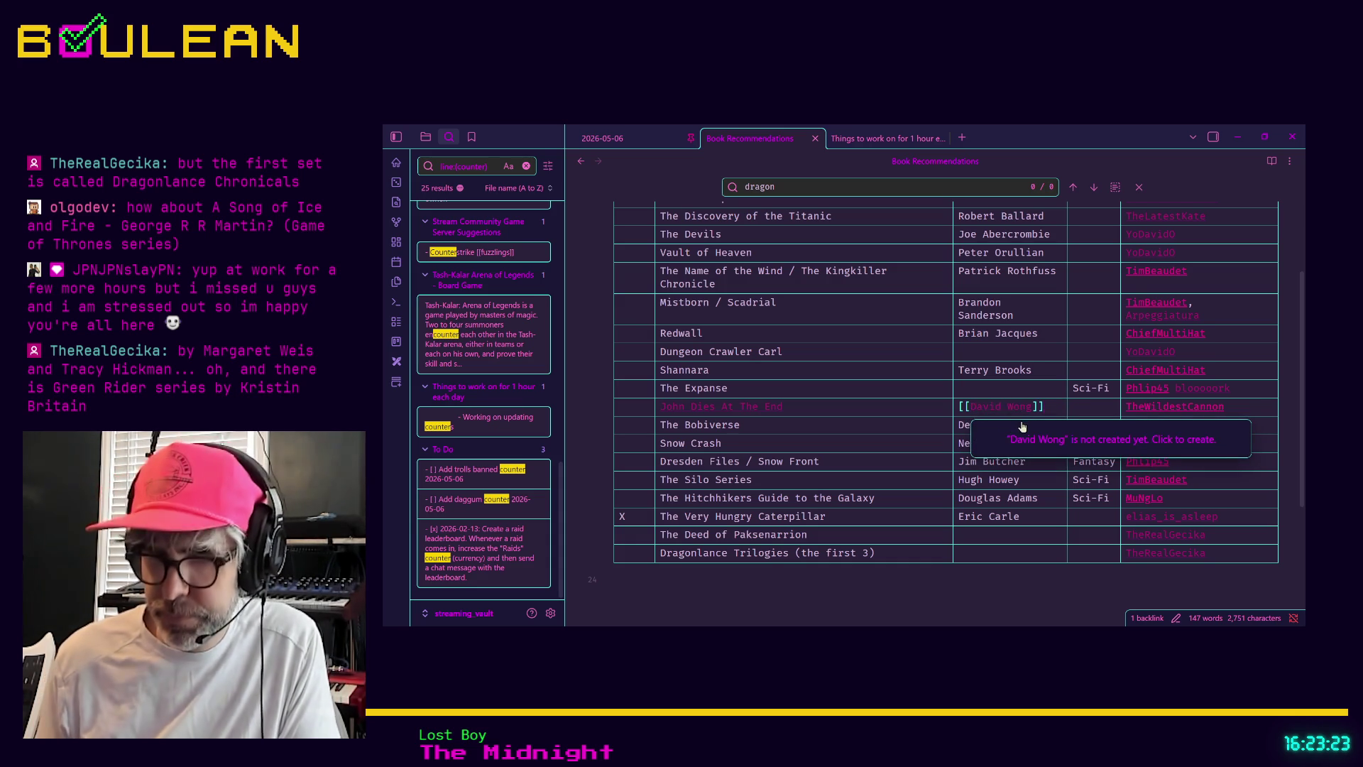
key("End")
type("/ [[")
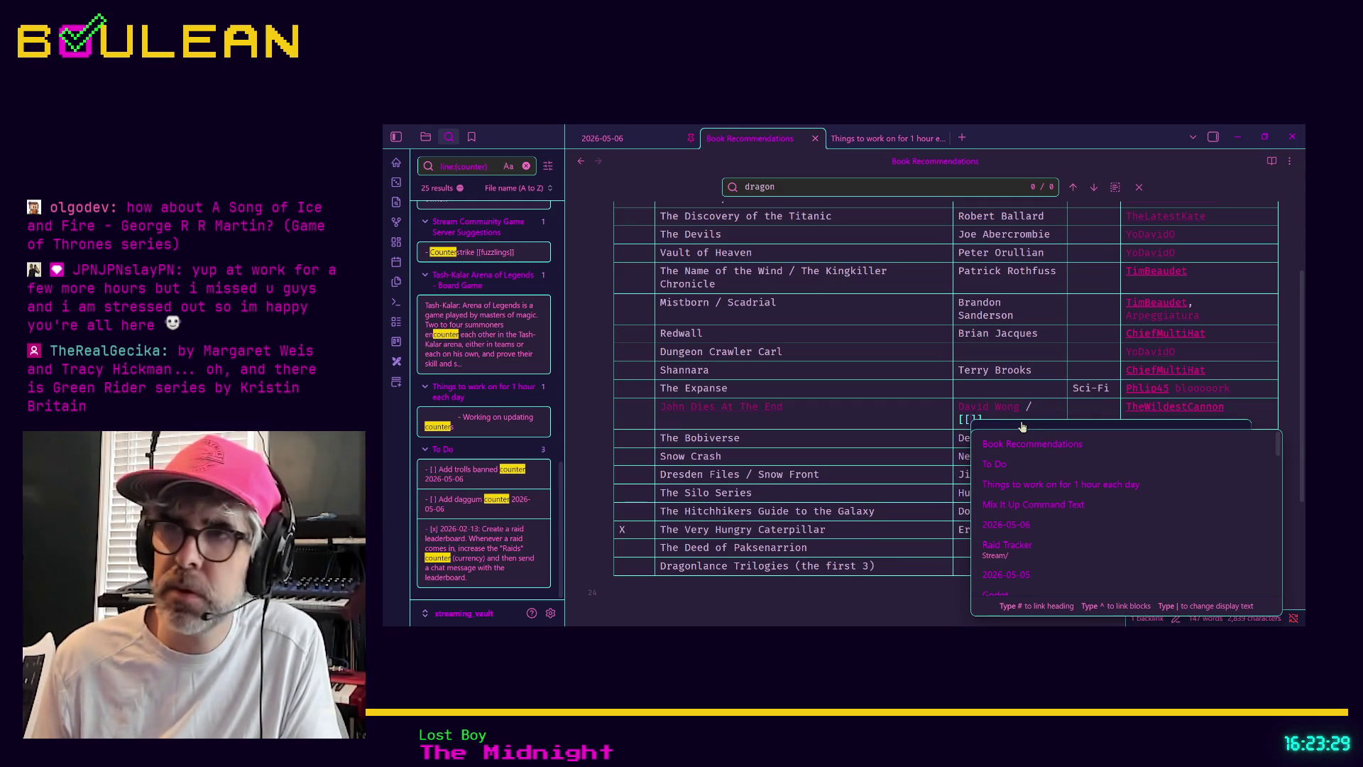
type("Jason Par")
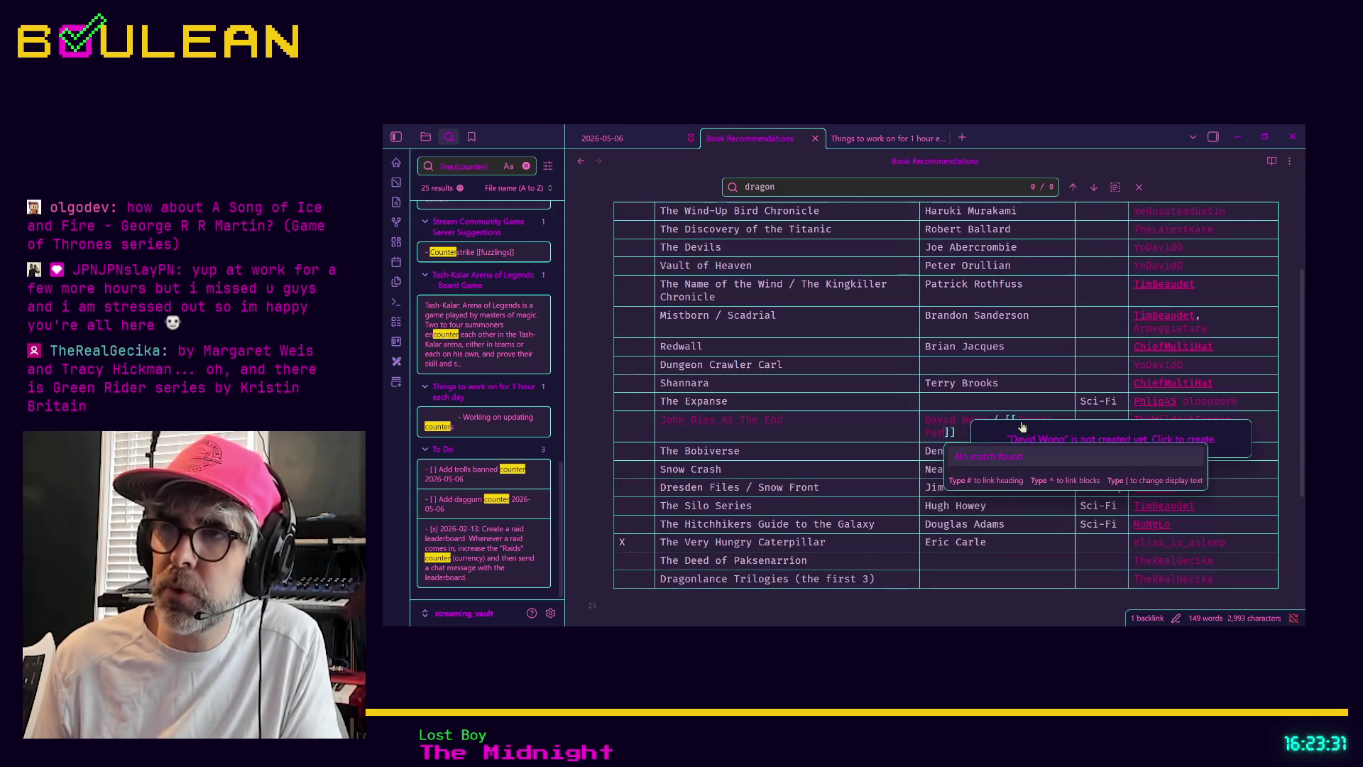
type("gin")
left_click(883, 426)
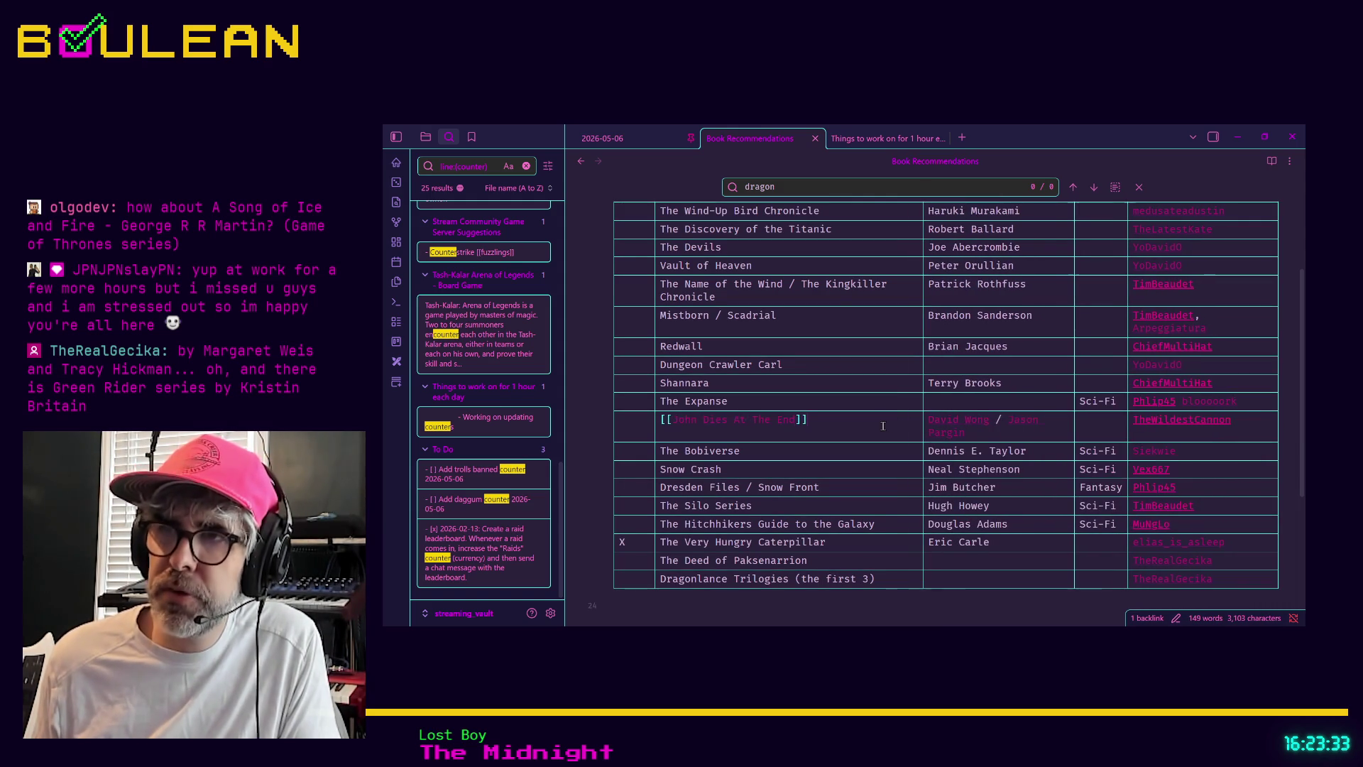
left_click(1000, 434)
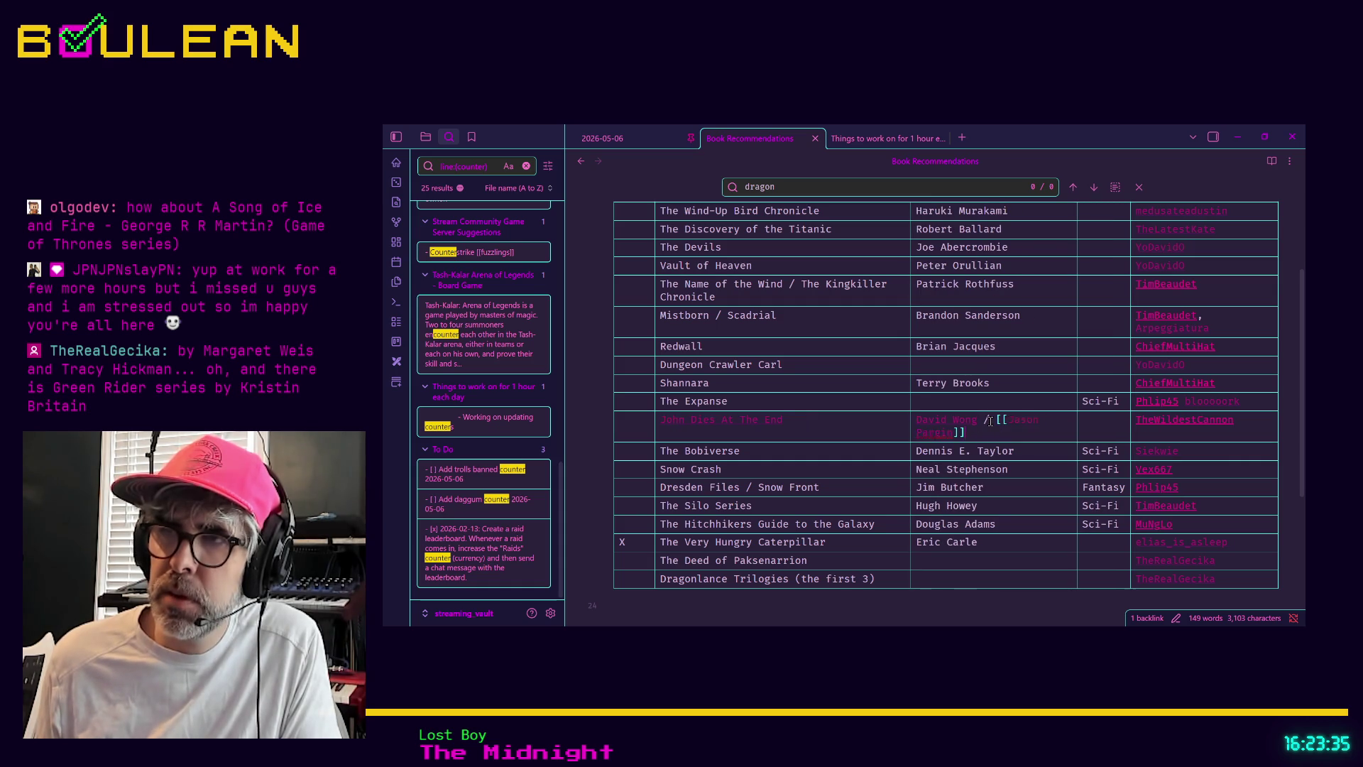
left_click(865, 432)
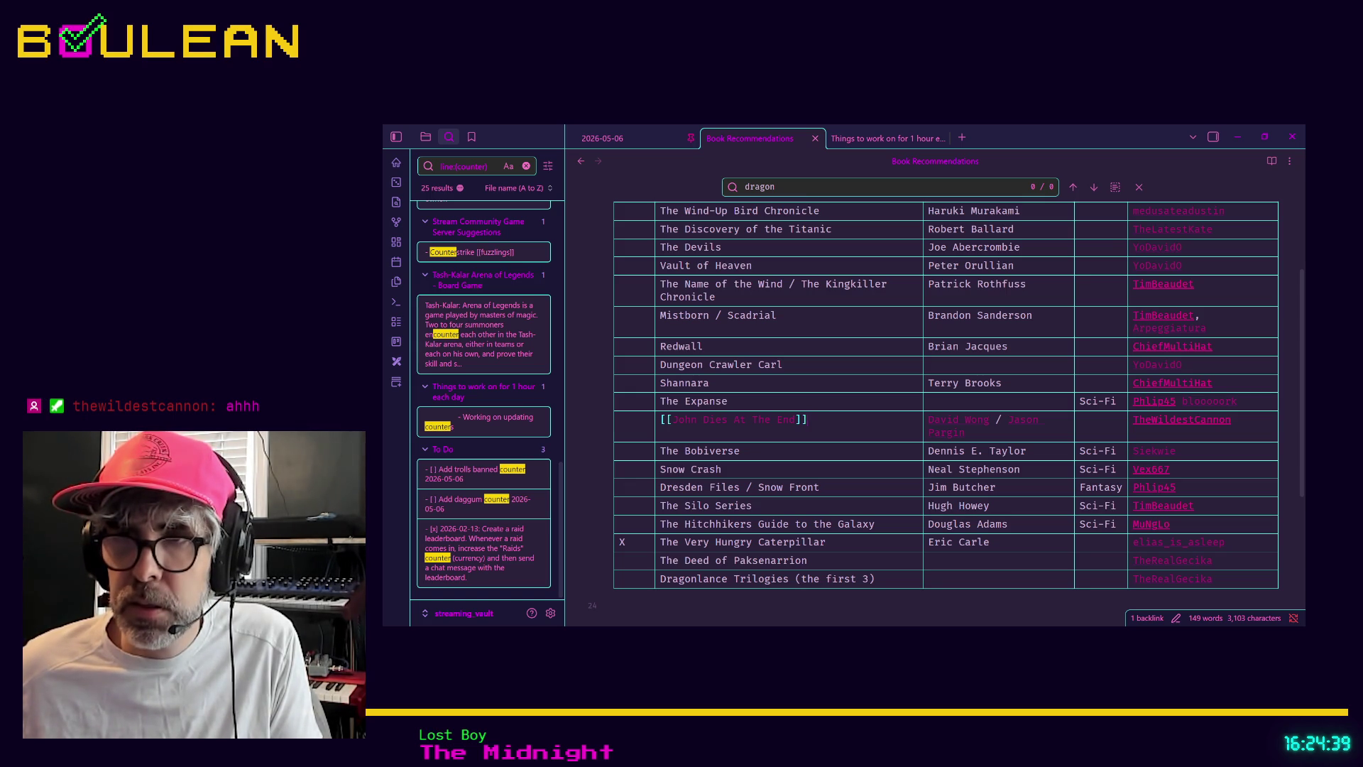
Step: Enter the author link (Elizabeth Moon) in The Deed of Paksenarrion's author cell
left_click(967, 563)
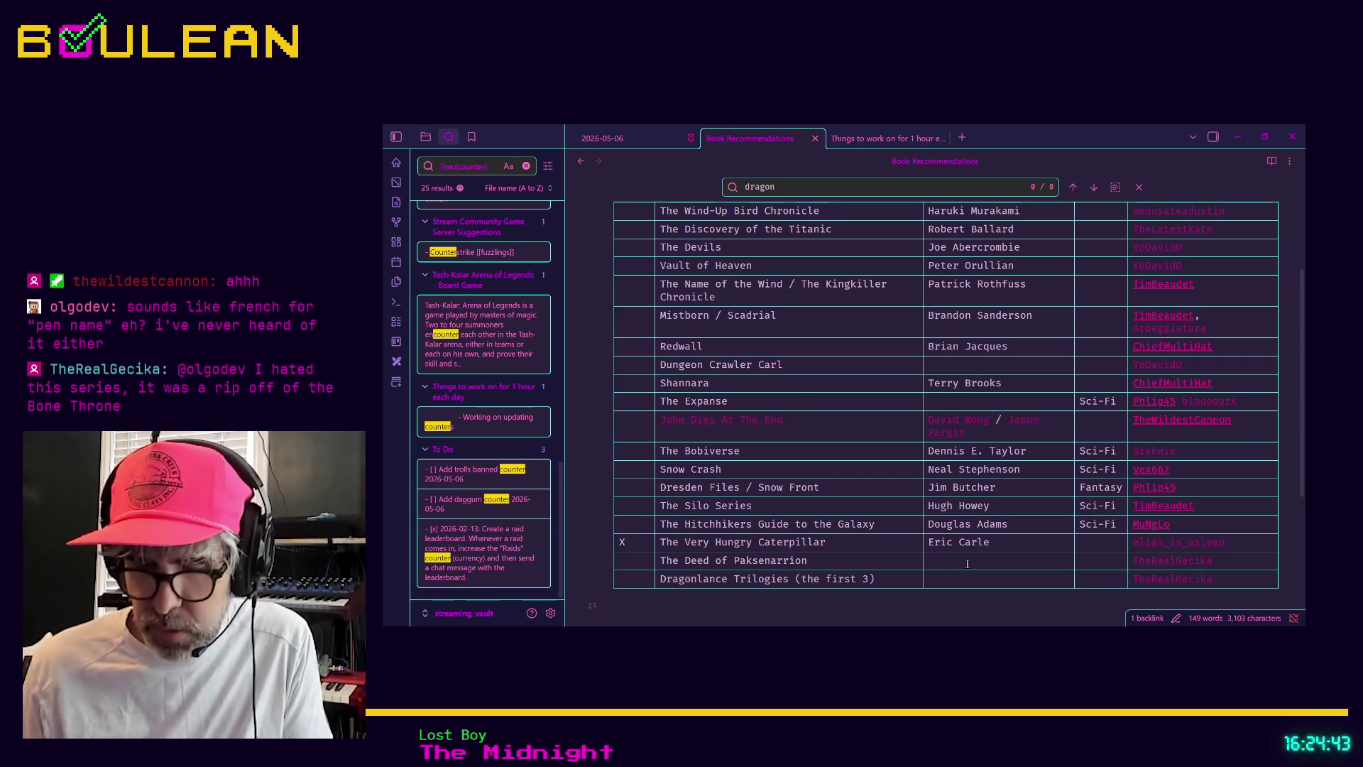
type("[[Elizabet")
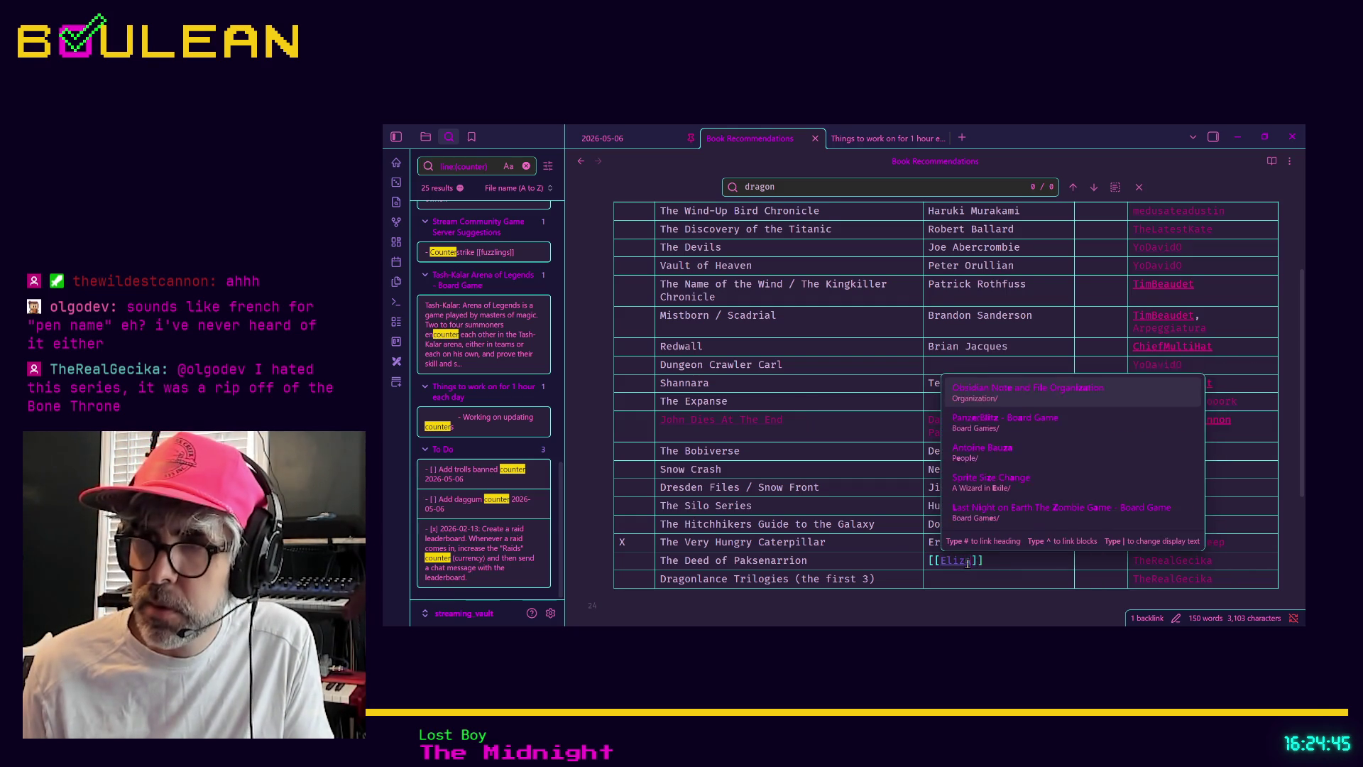
type("h M")
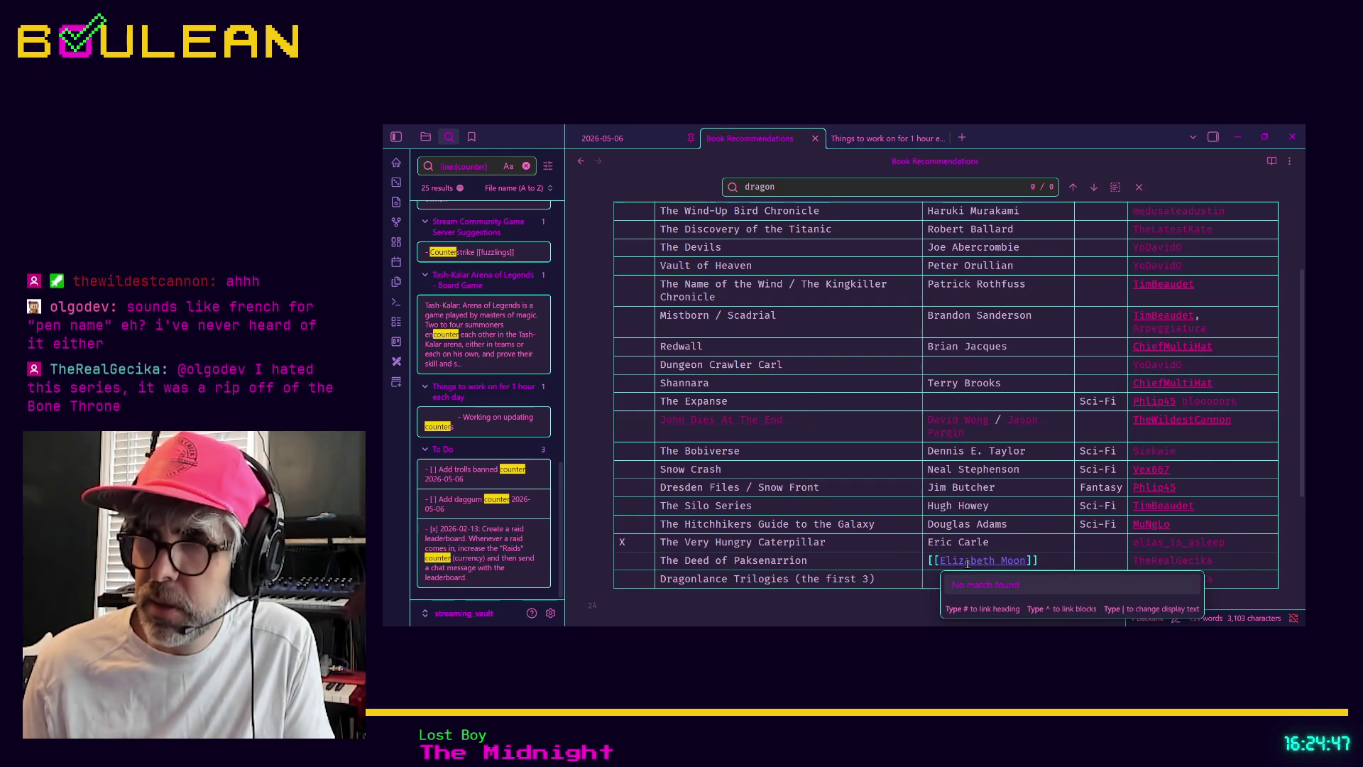
type("oon")
left_click(931, 576)
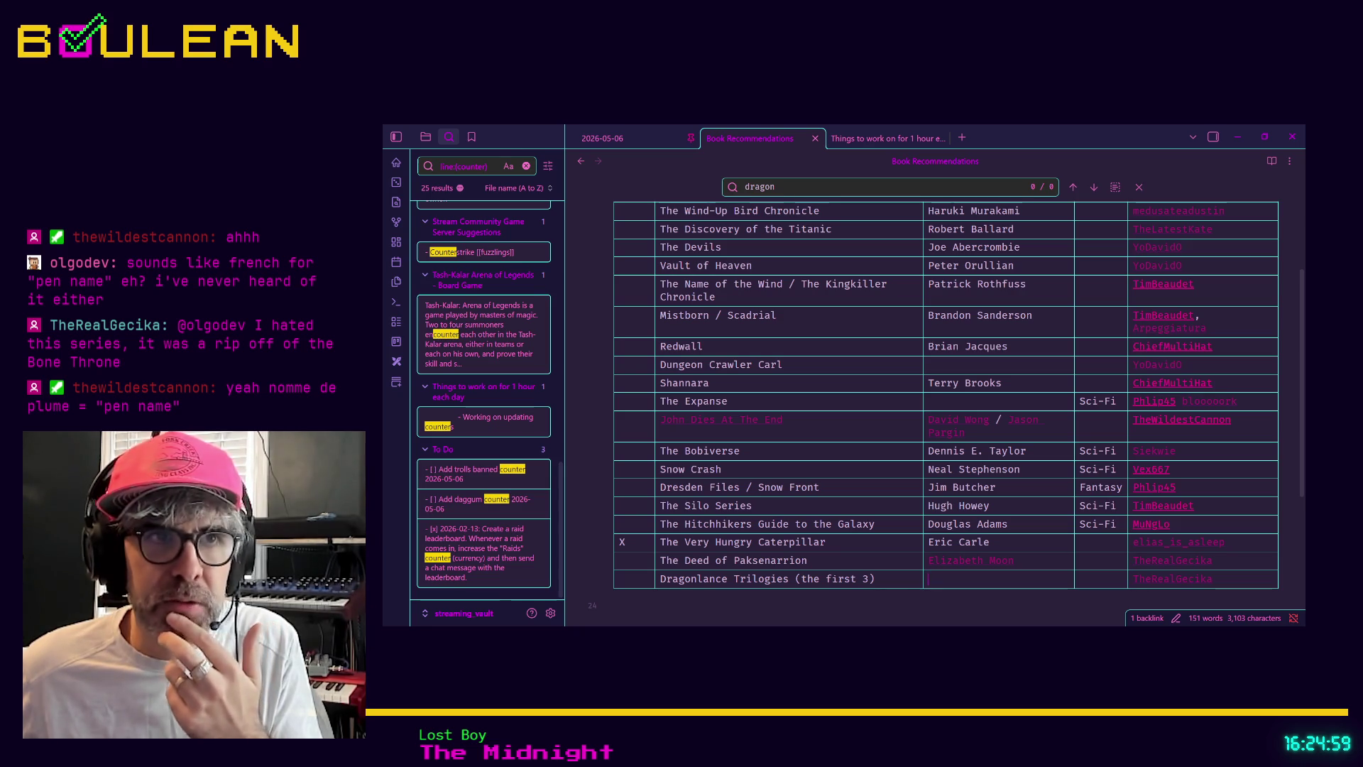
Step: Replace 'Trilogies' with 'Chronicles' in the Dragonlance row's title
left_click(928, 578)
double_click(743, 579)
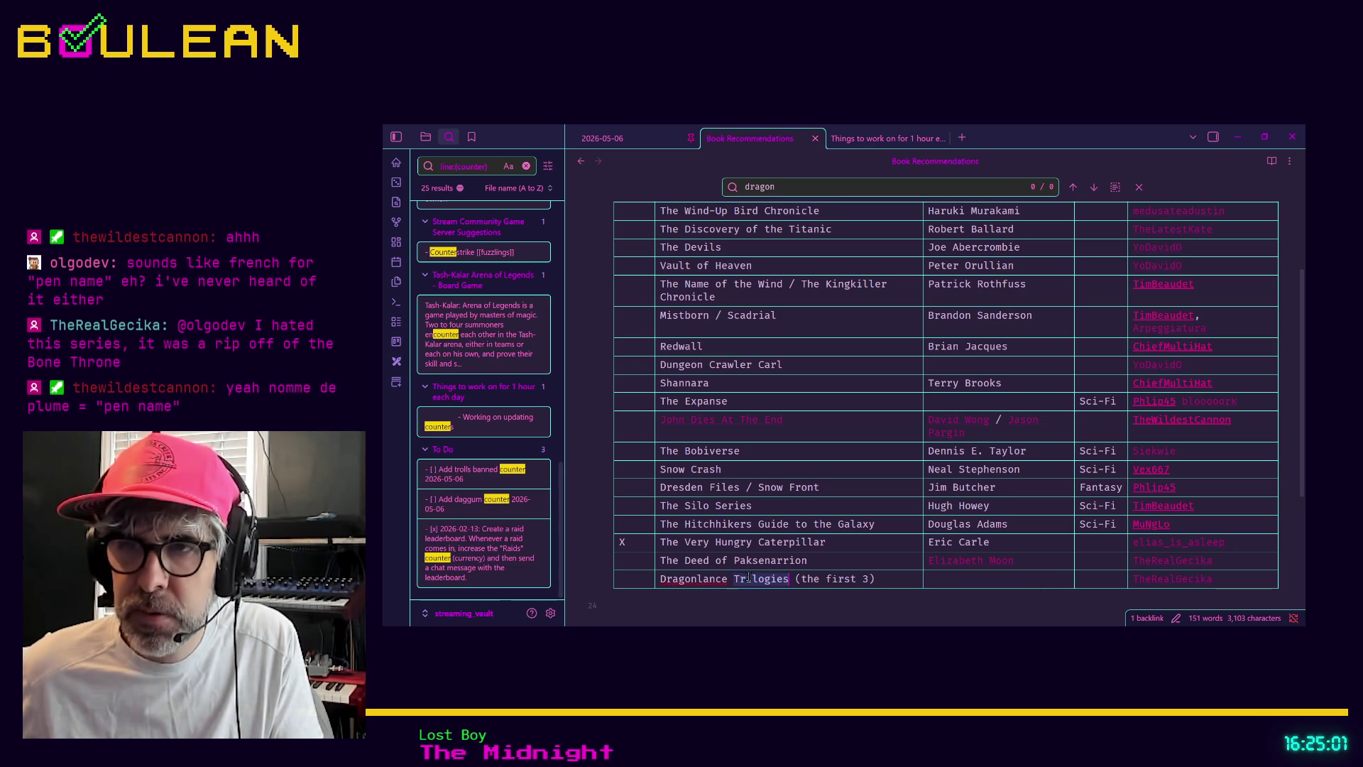
type("Chronic")
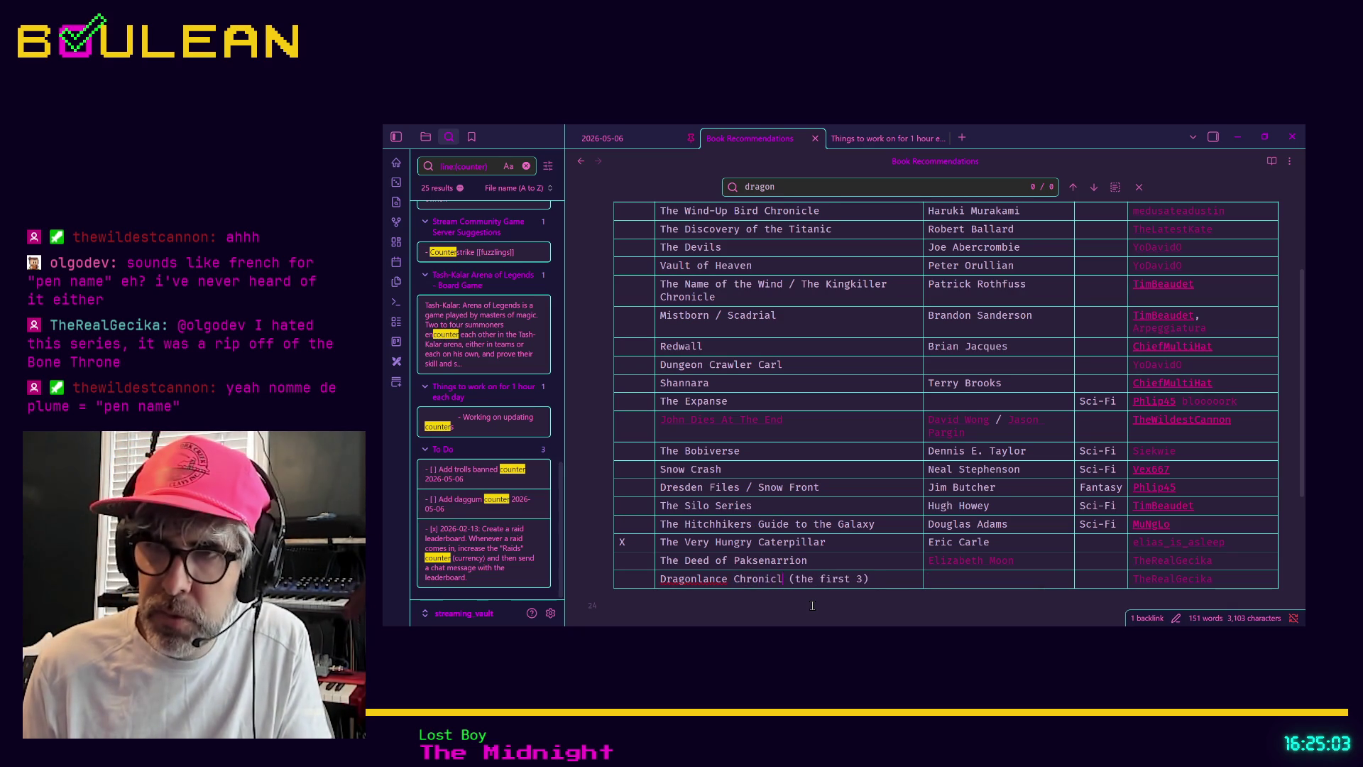
type("les")
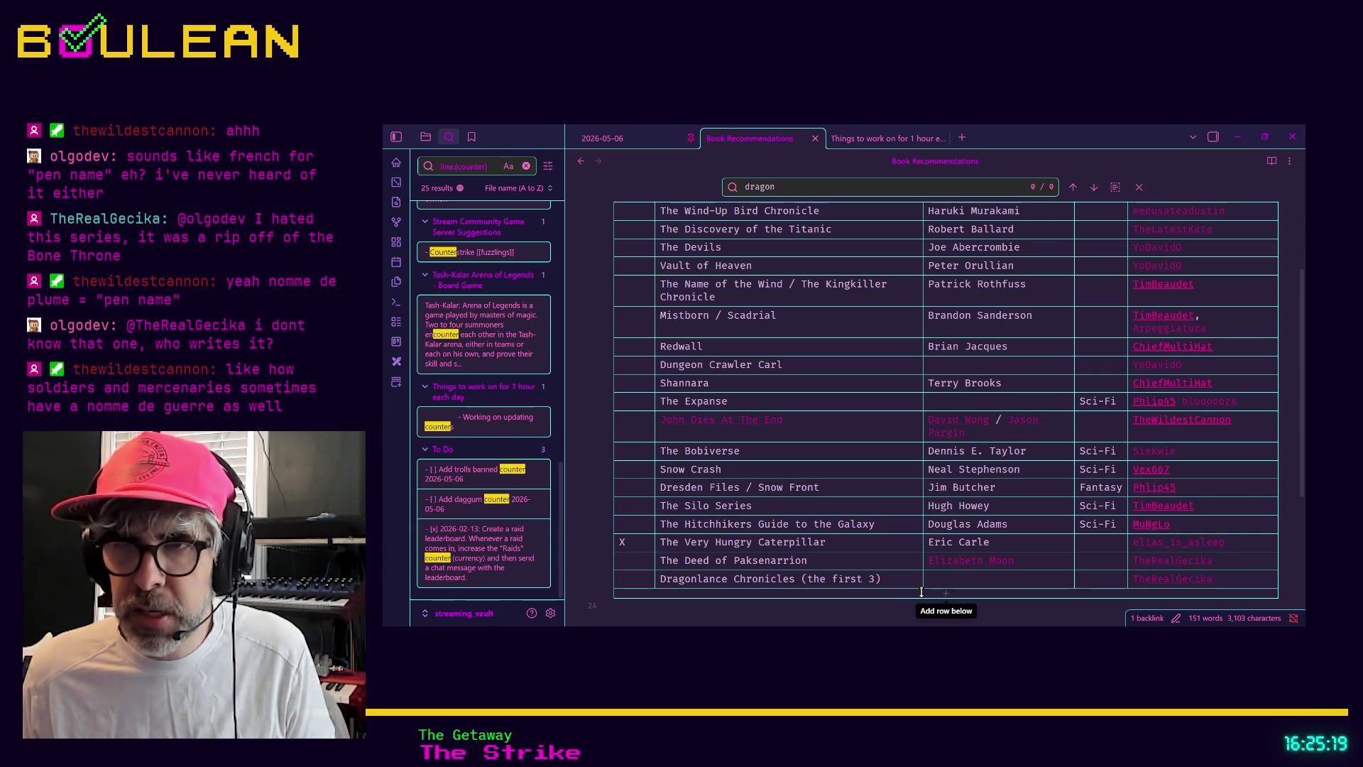
left_click(930, 593)
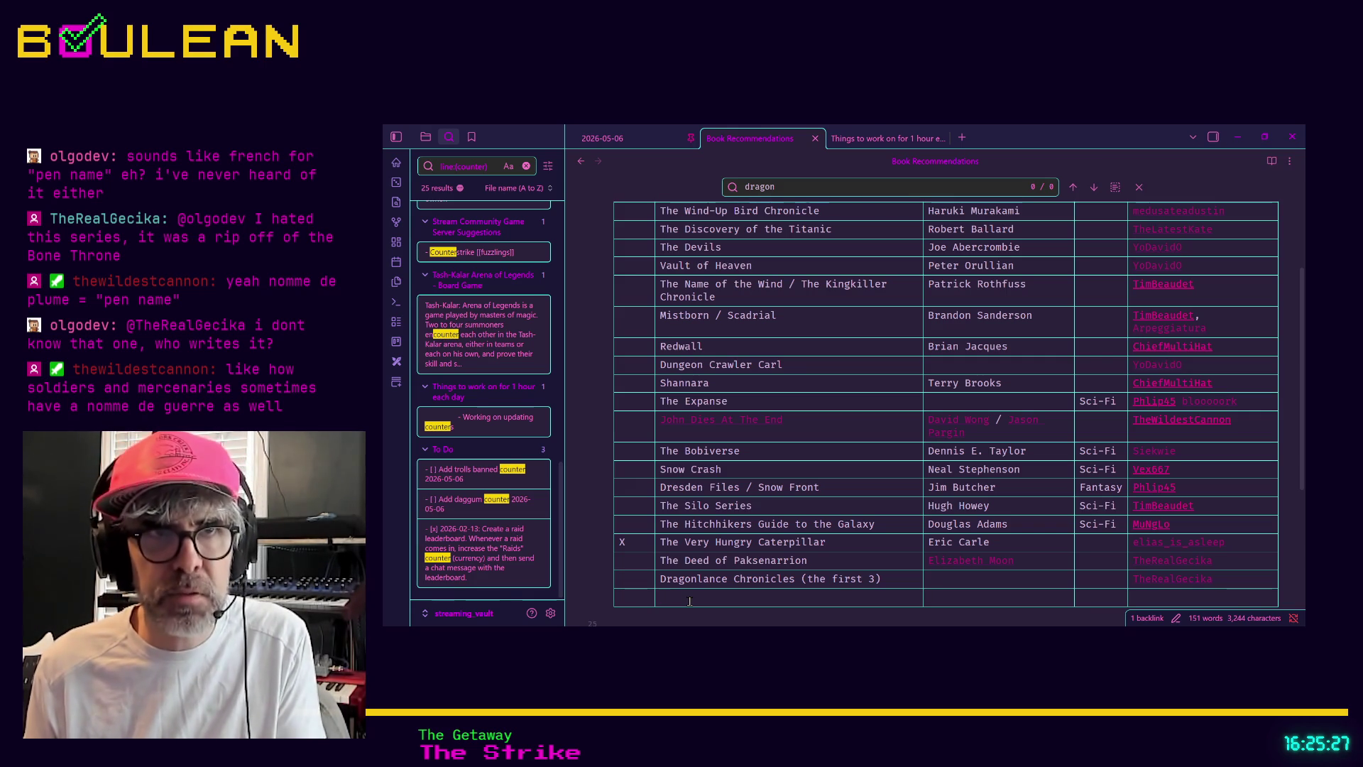
type("A ")
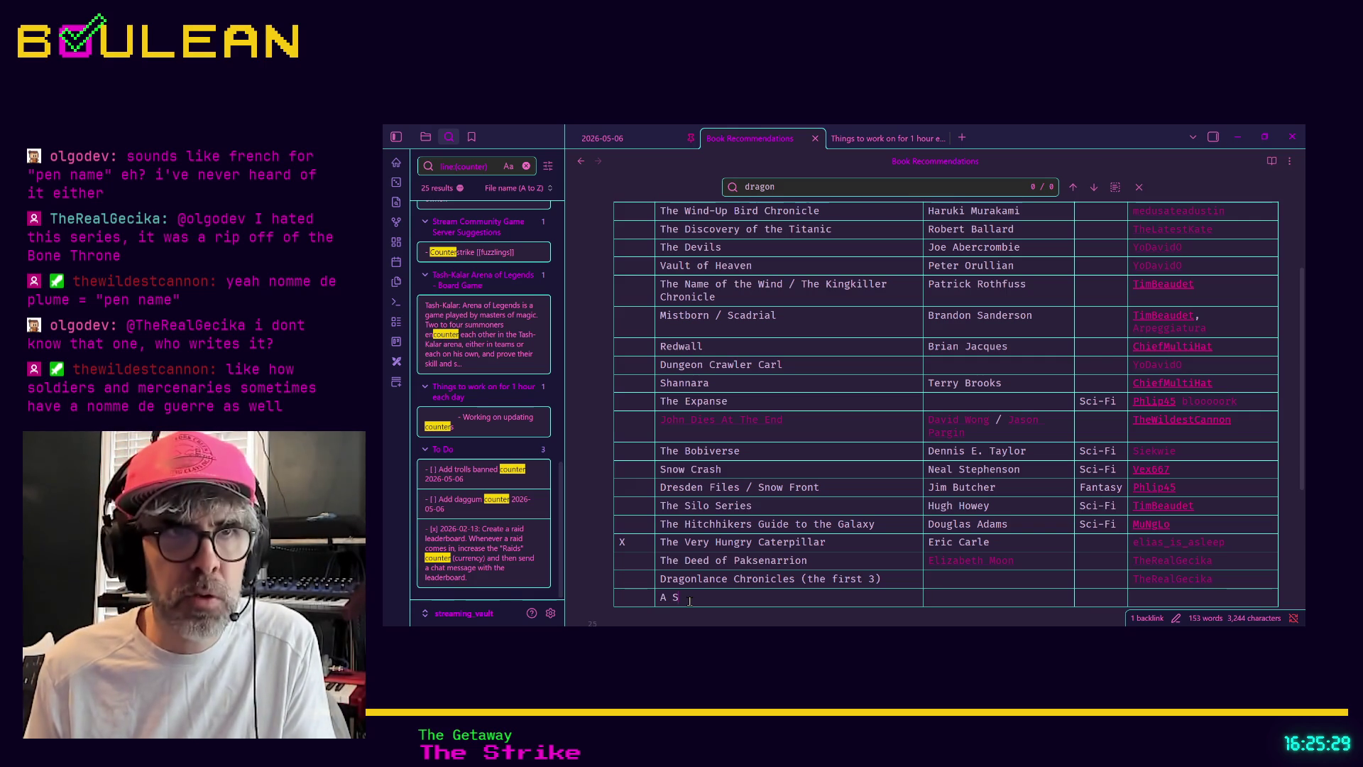
type("Song if")
key("BackSpace")
key("BackSpace")
key("BackSpace")
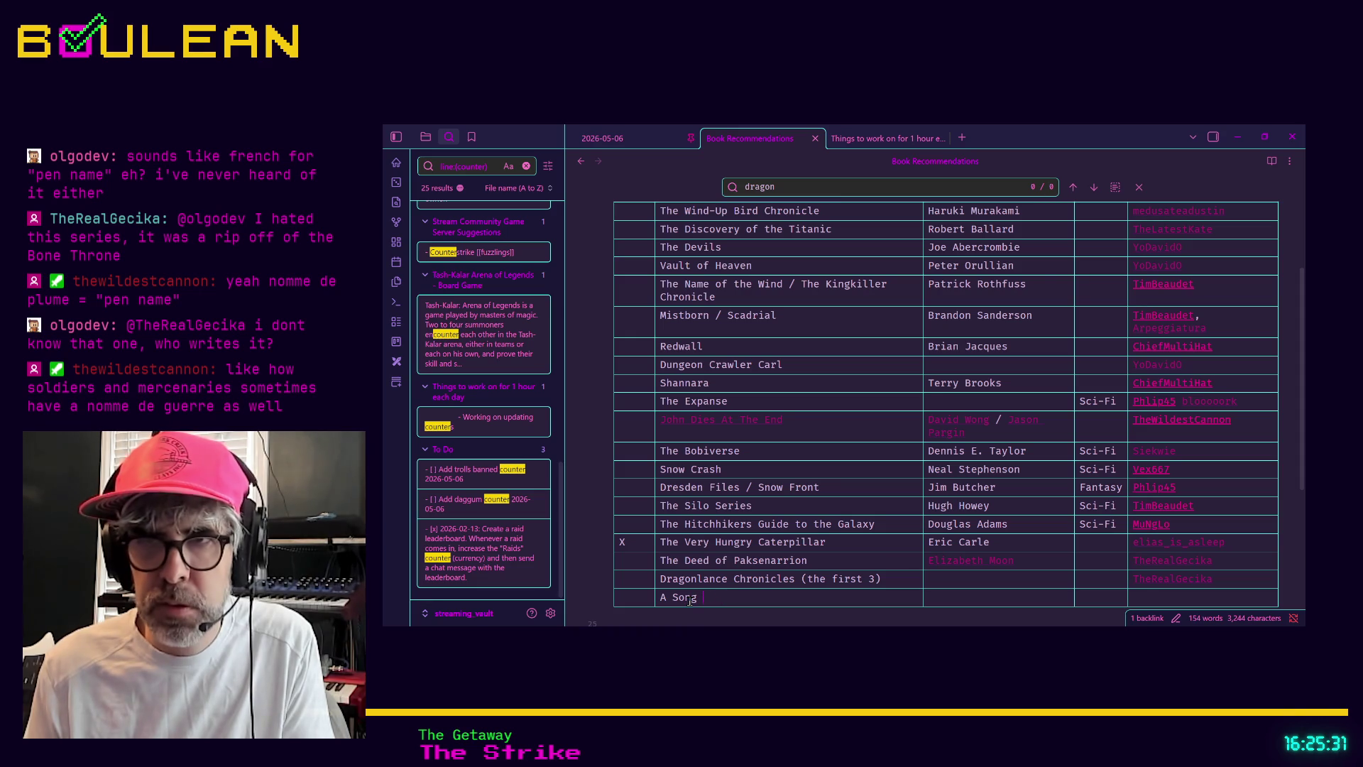
type("of Ice and F")
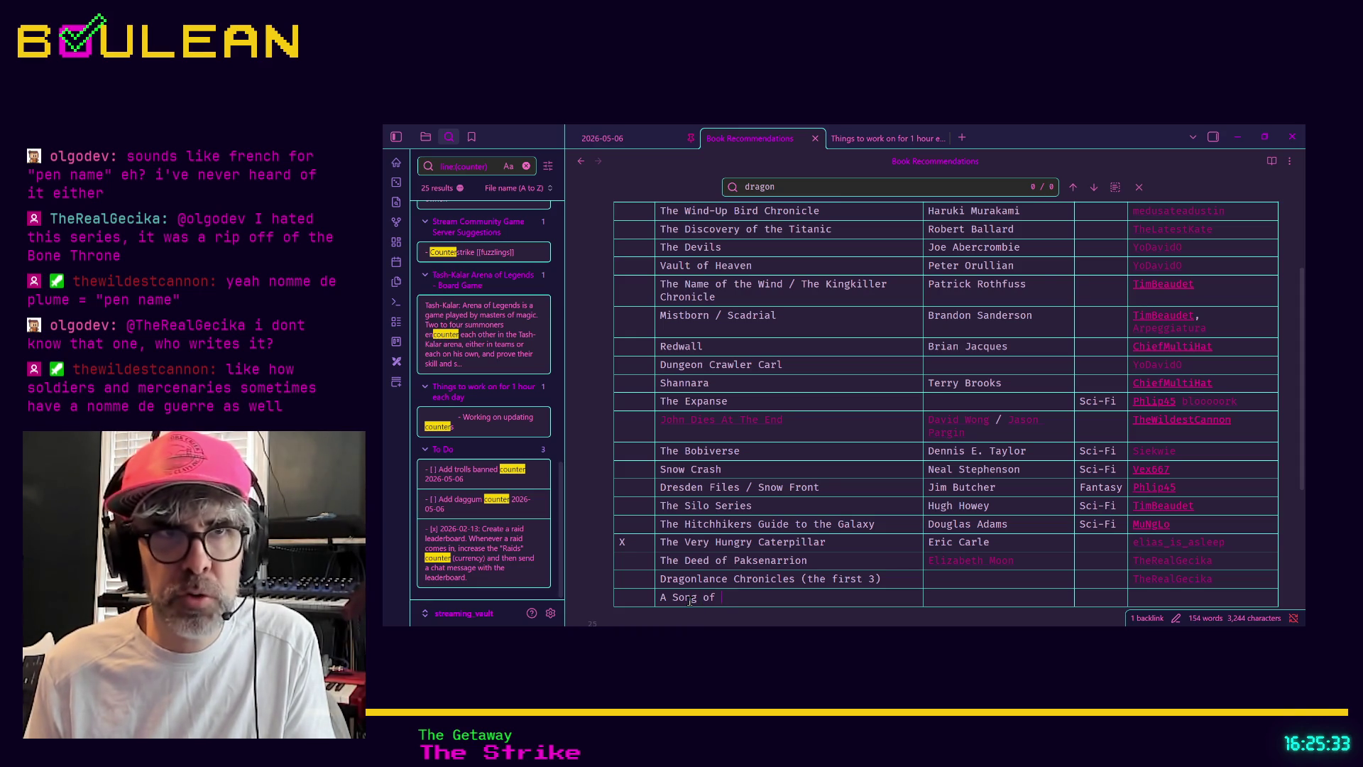
type("ire")
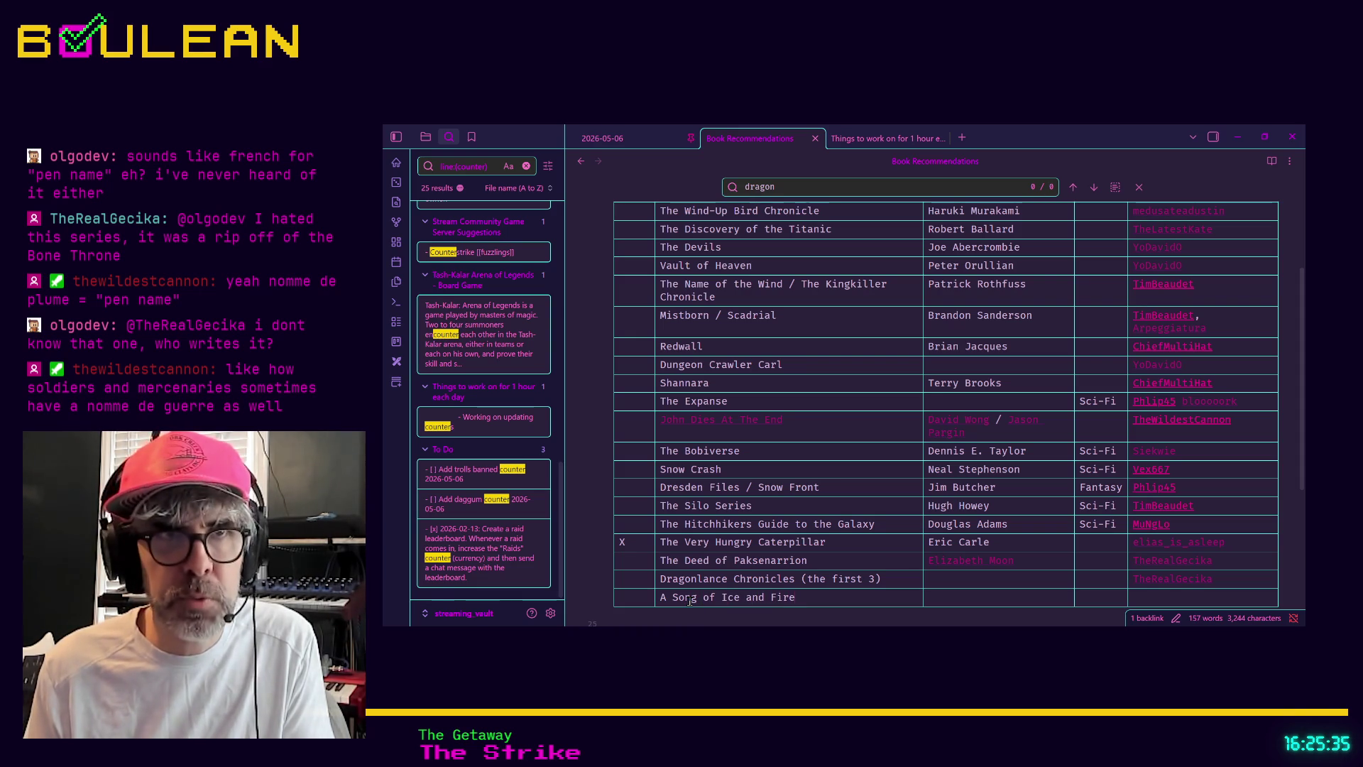
key("Tab")
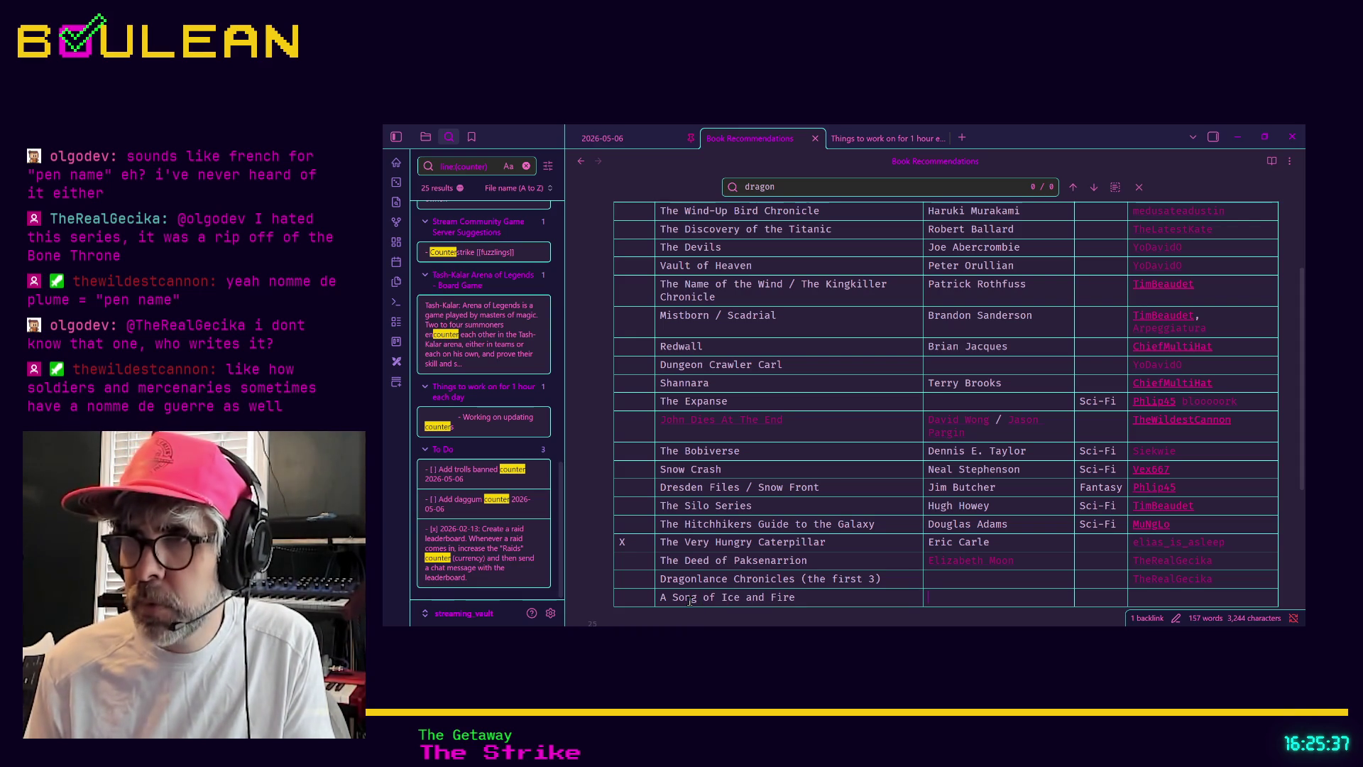
type("[[OlgoDev")
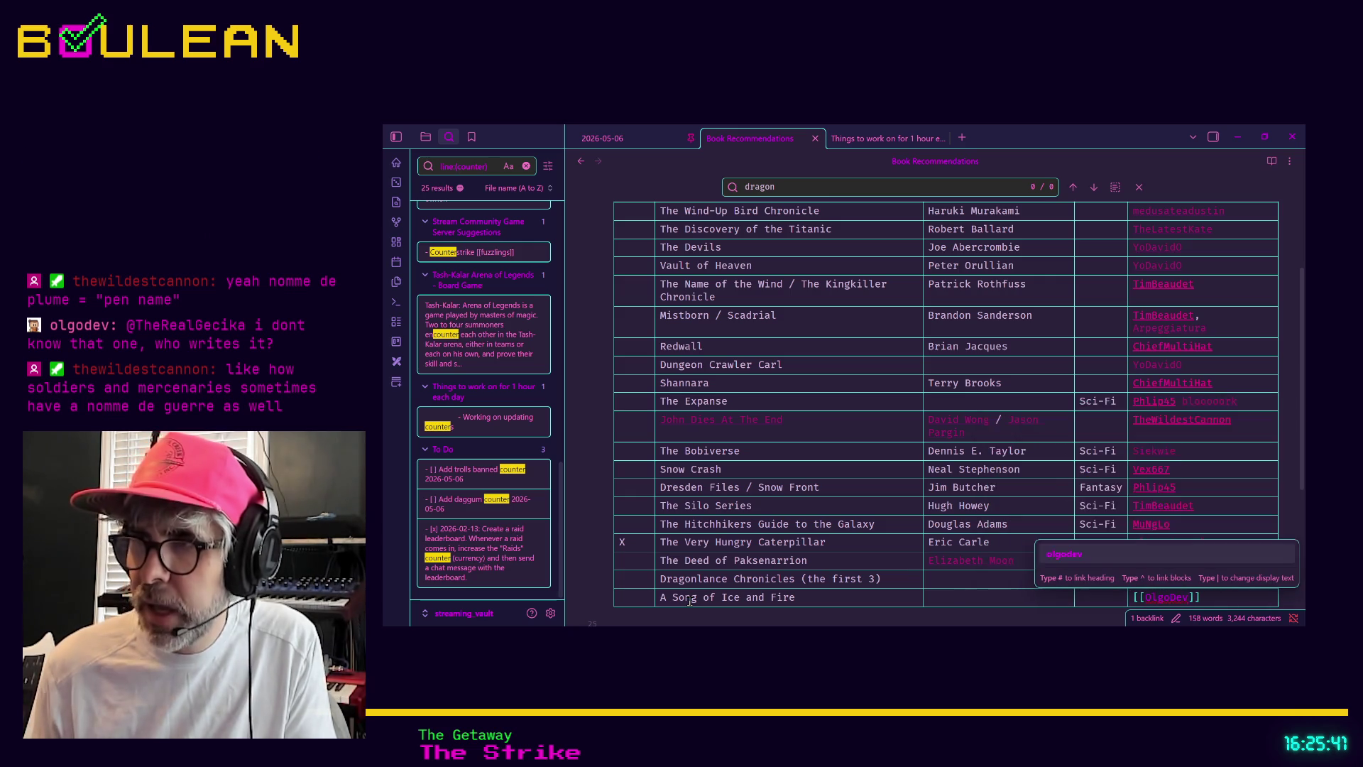
key("shift+Tab")
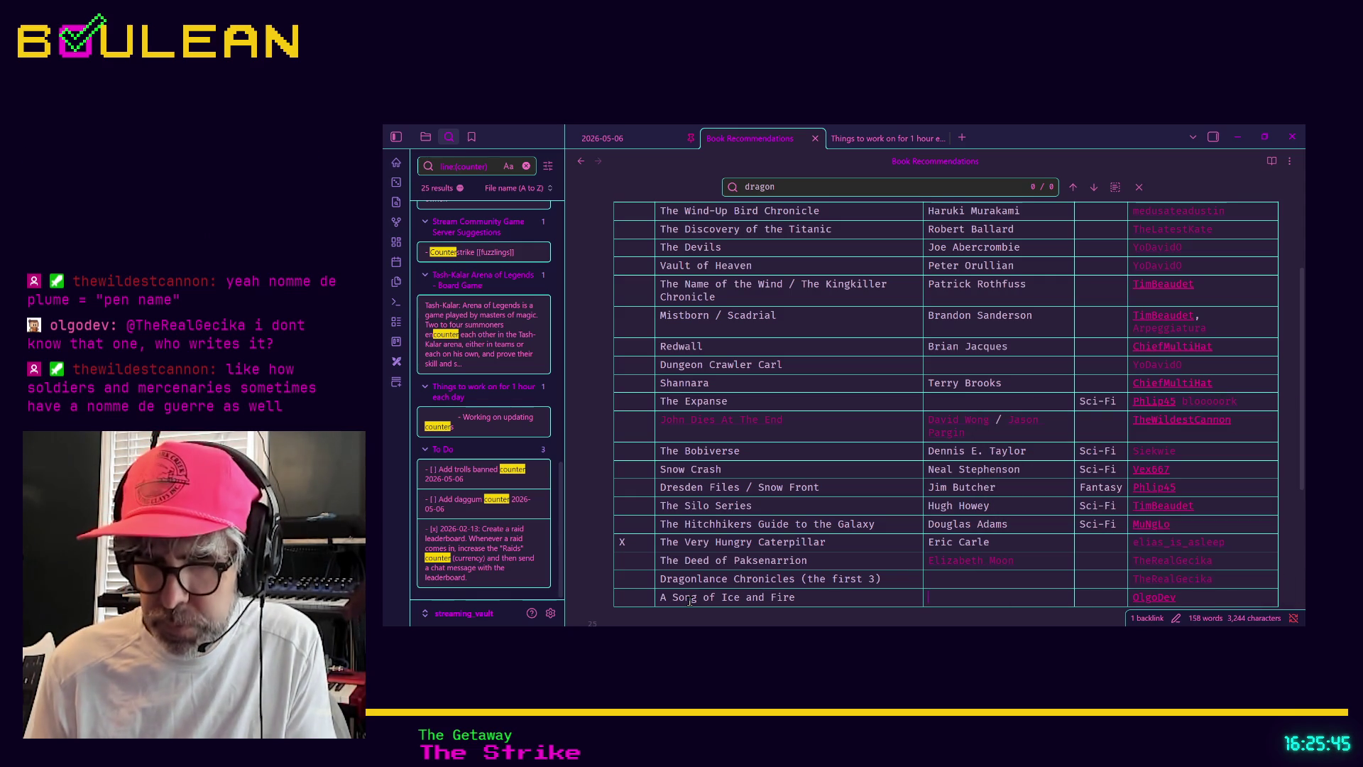
type("[[George R")
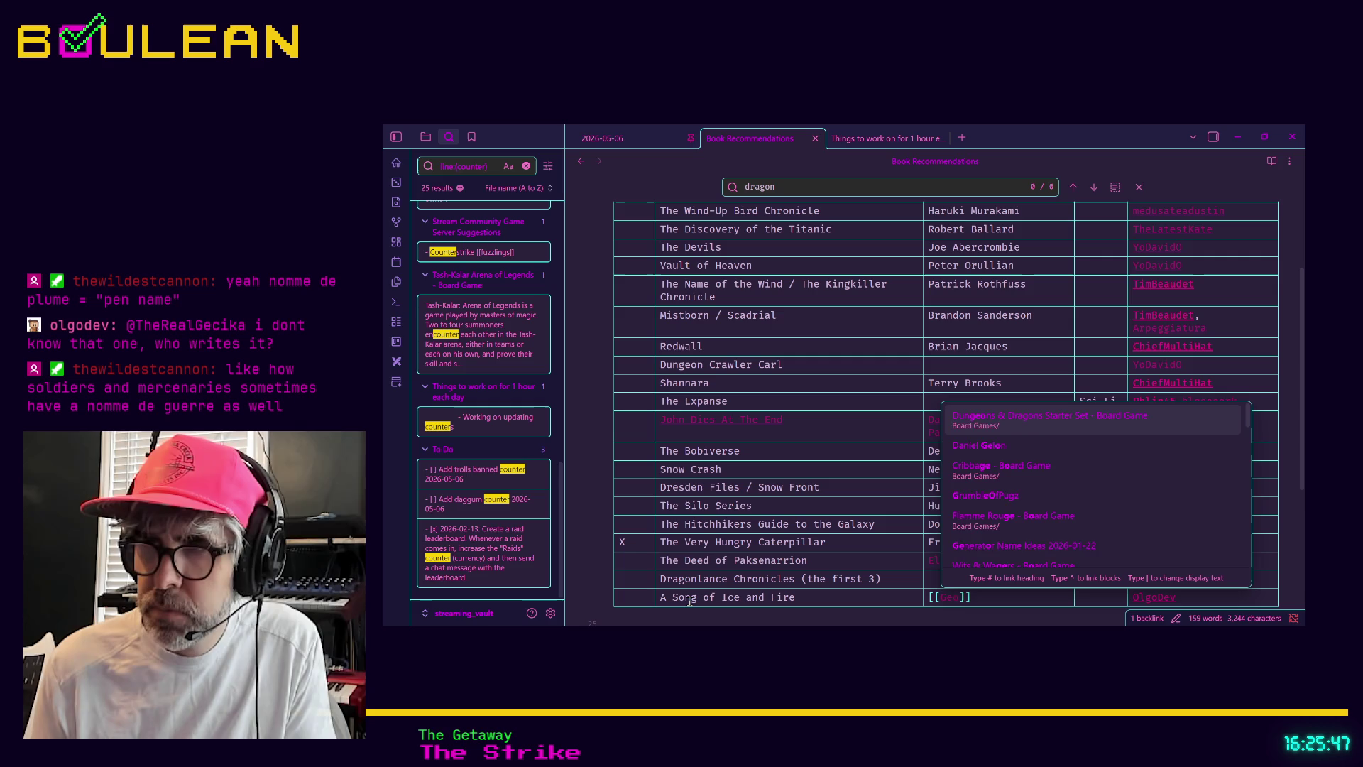
type(". R.")
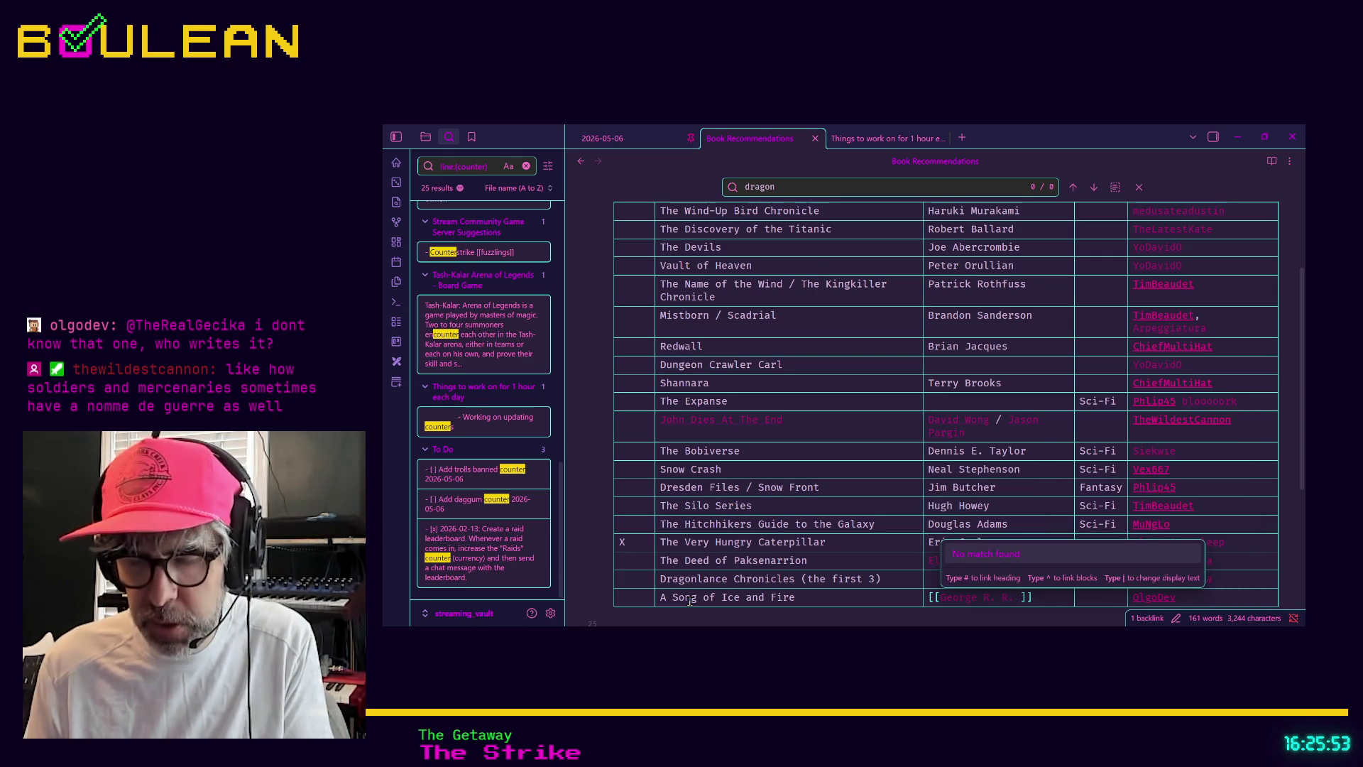
type("in")
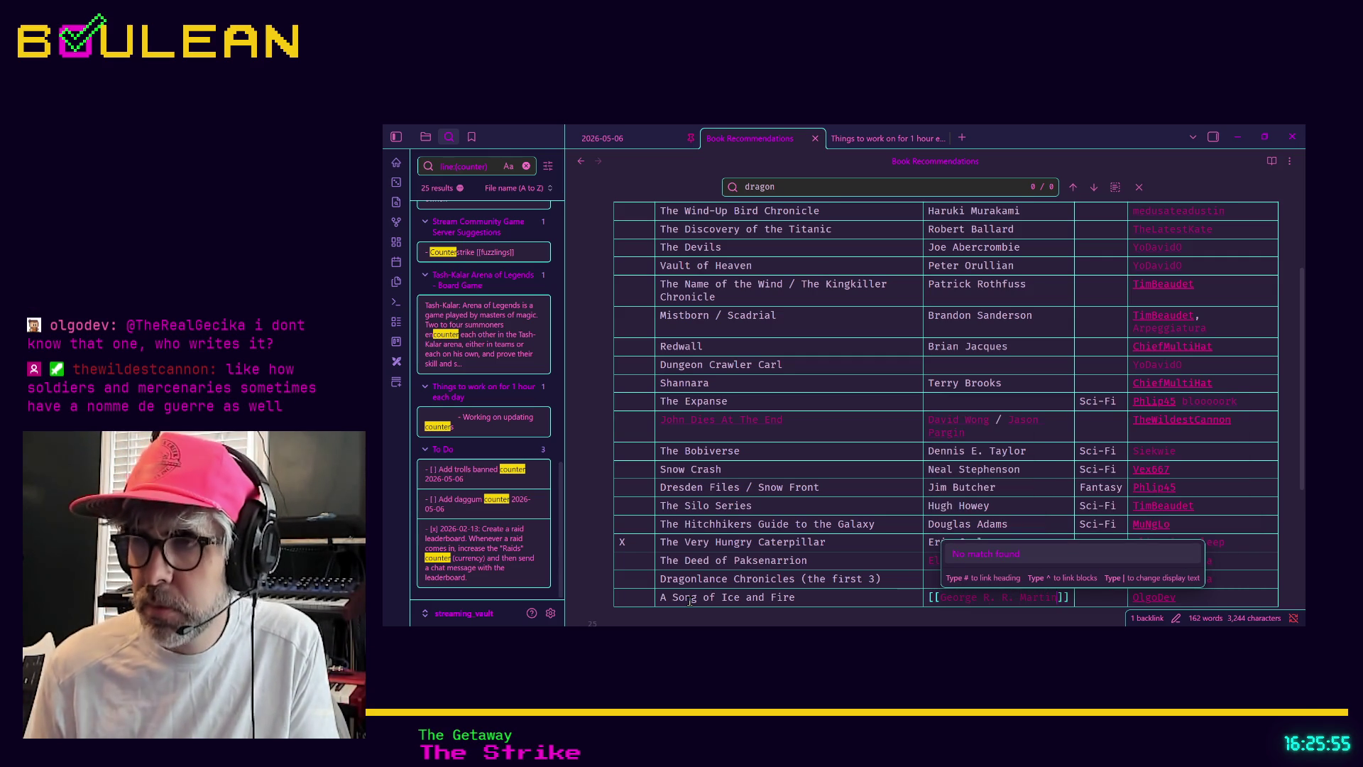
left_click(848, 595)
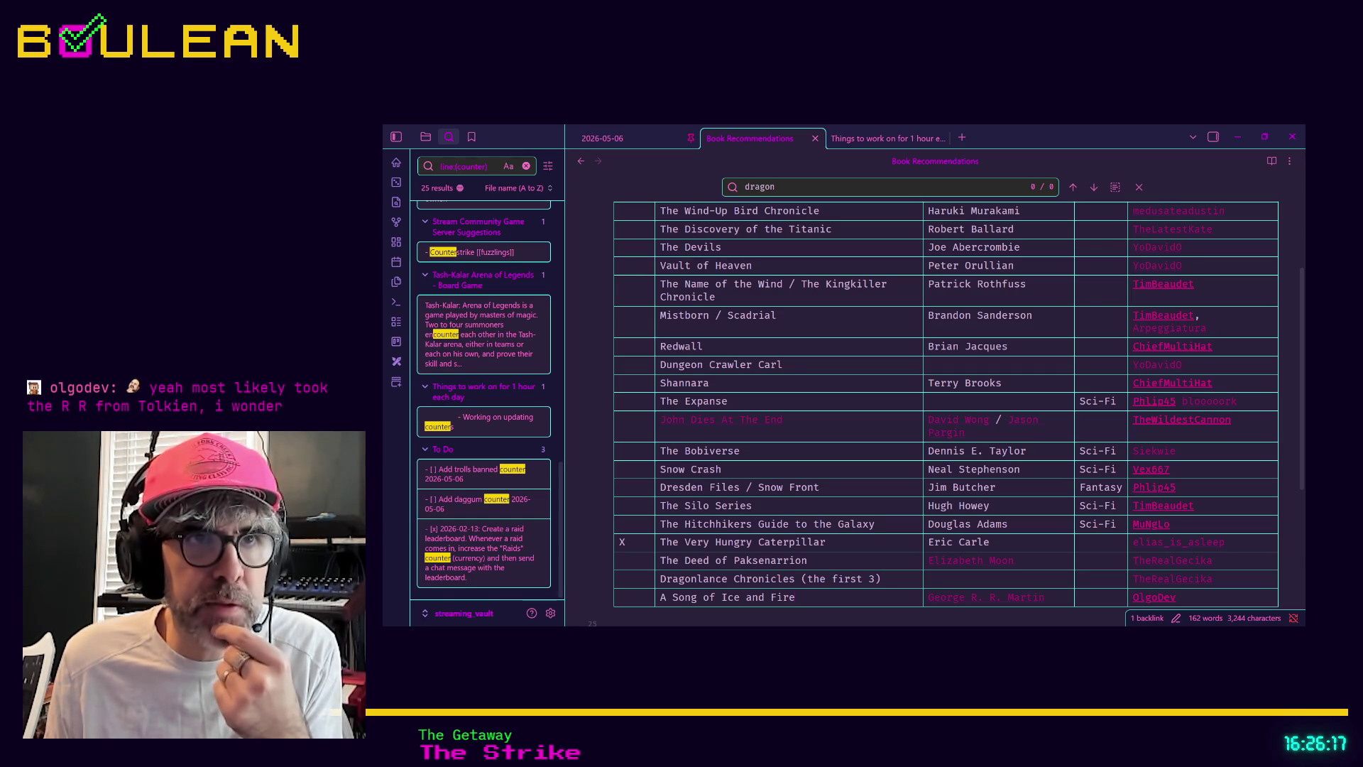
Step: Fill the Dragonlance Chronicles author cell with [[Margaret Weis]] and [[Tracy Hickman]] links
left_click(962, 580)
type("[[M")
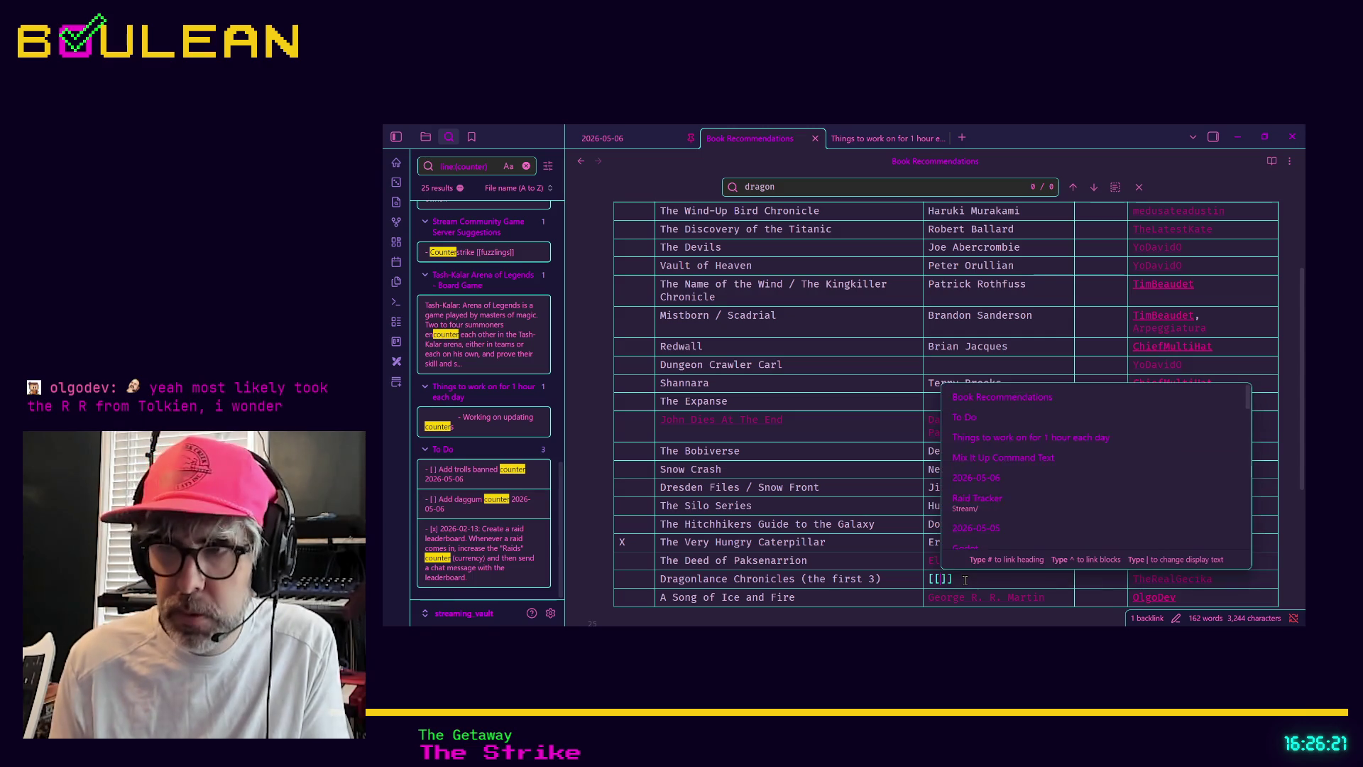
type("argaret ")
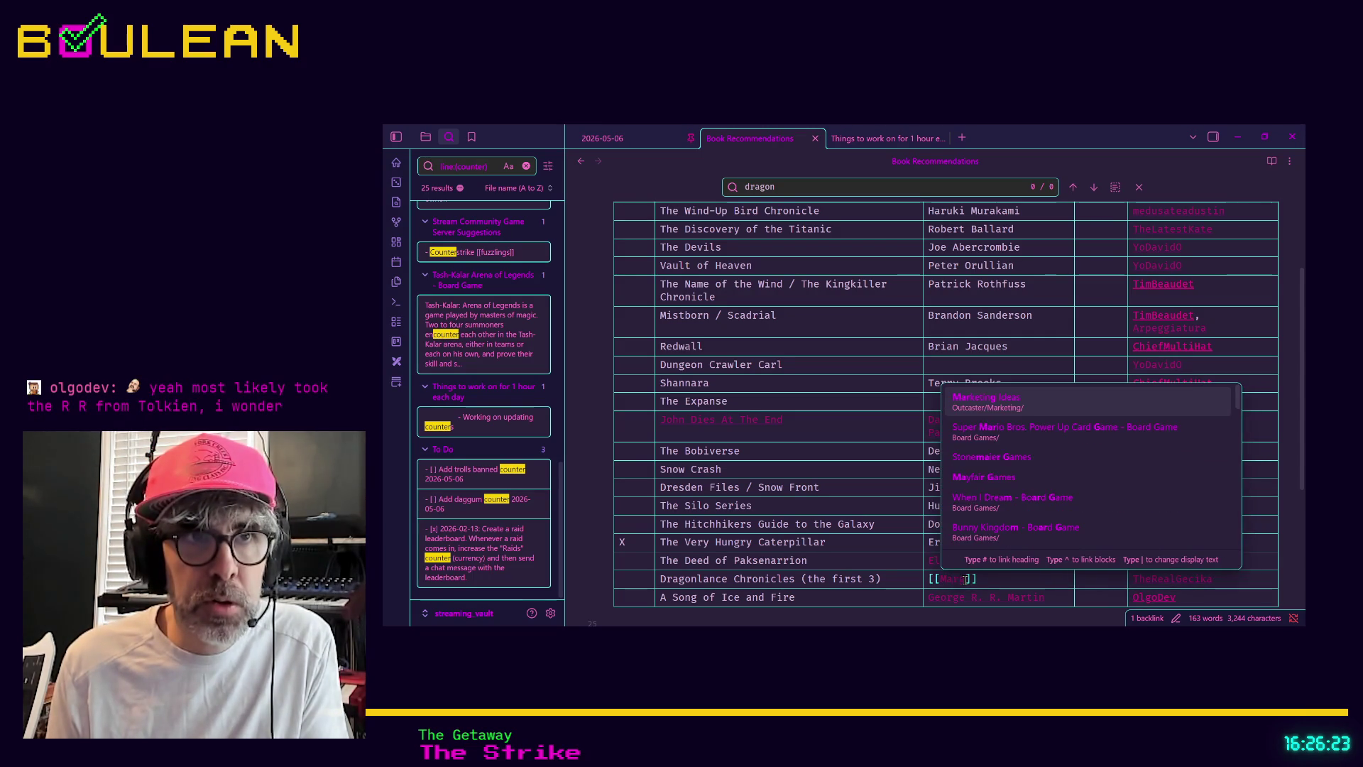
type("Weis")
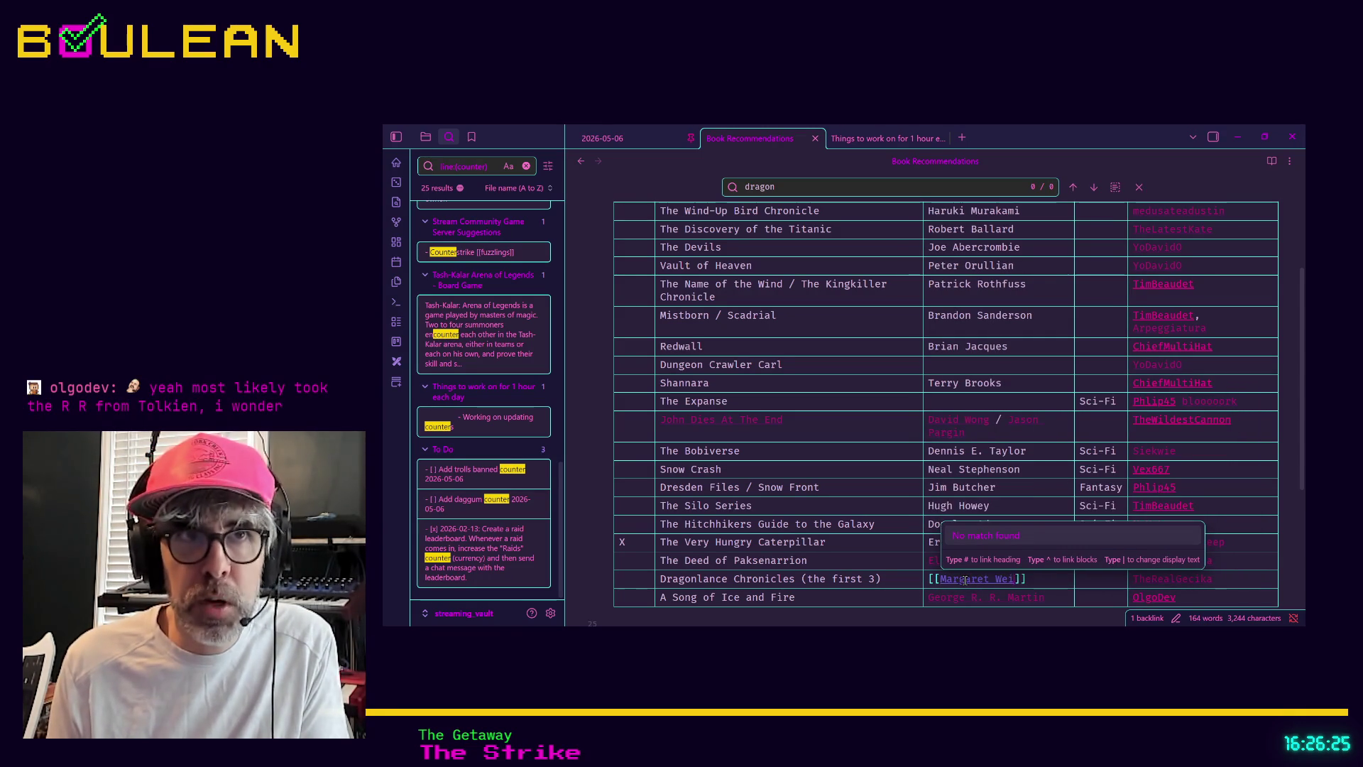
key("End")
type("and ")
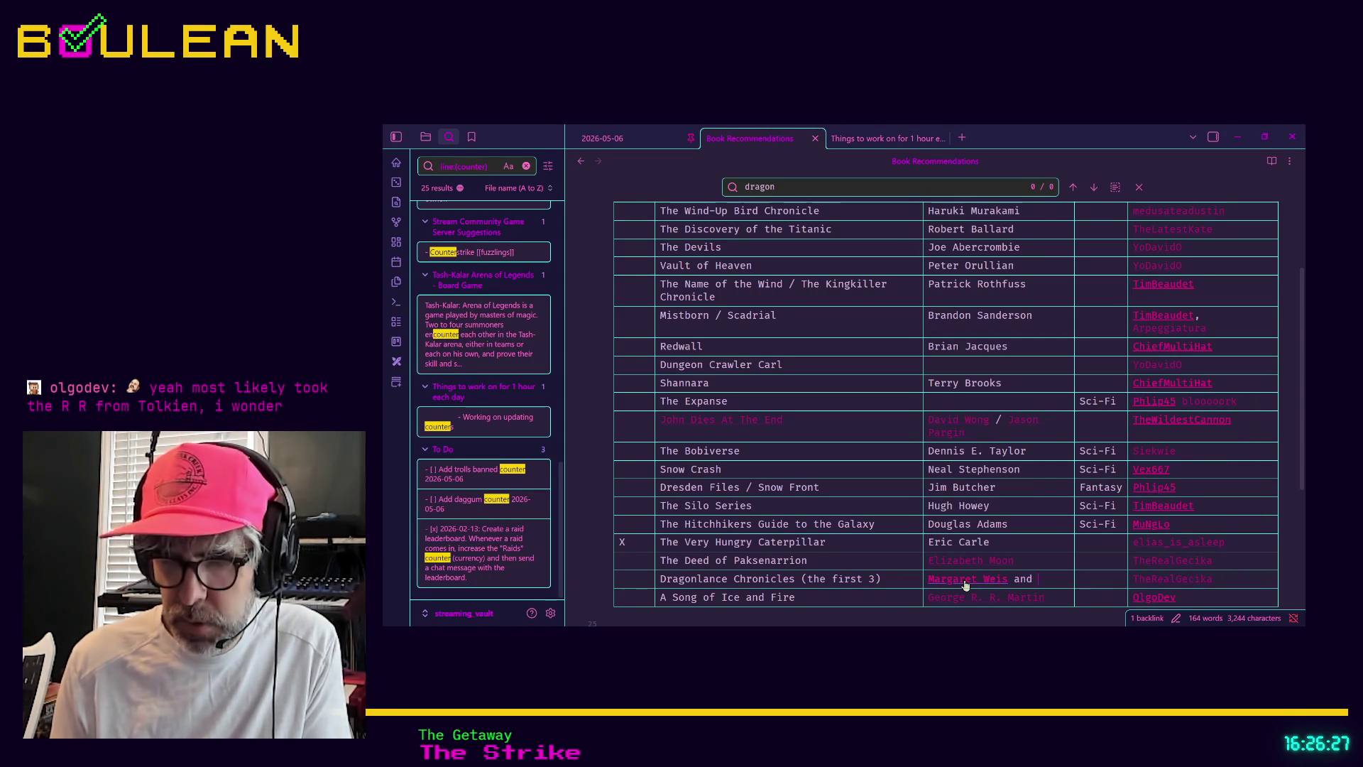
type("[[Tracy Hick")
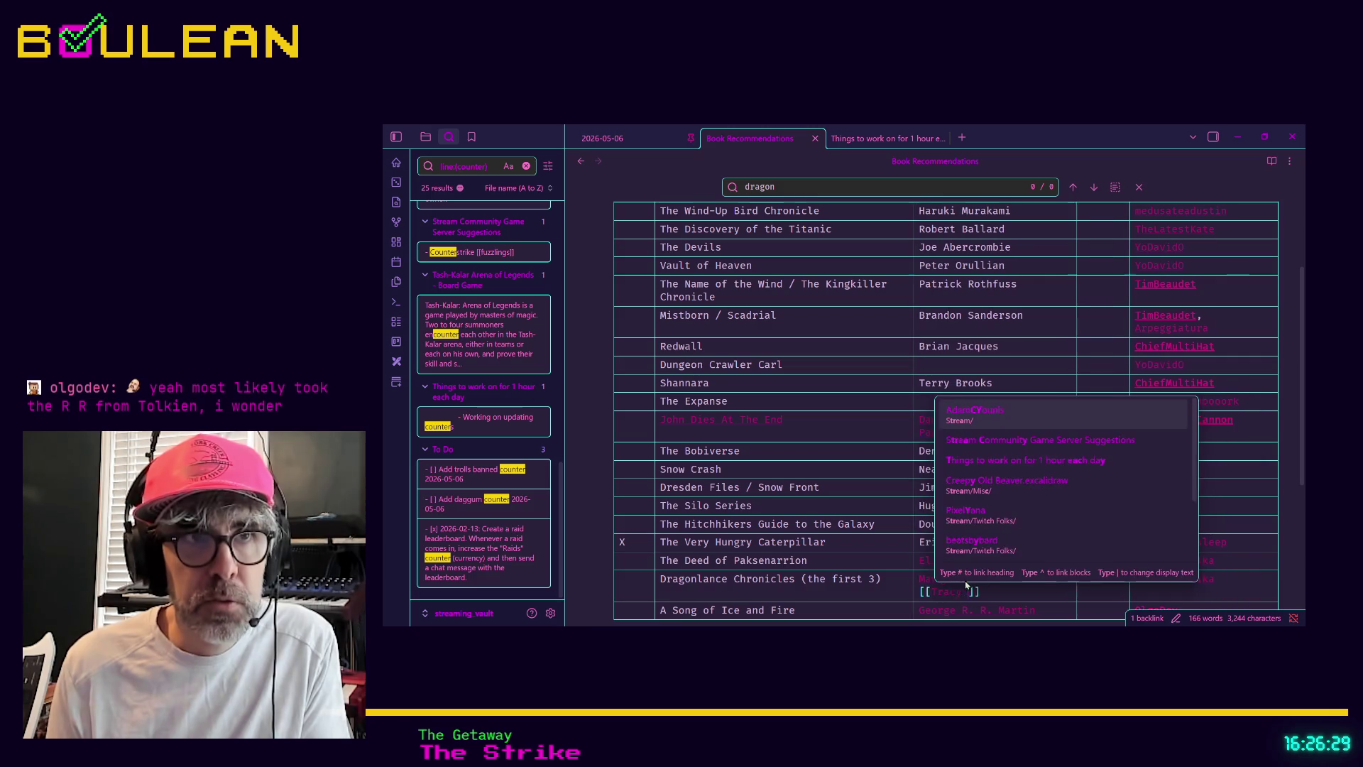
type("man")
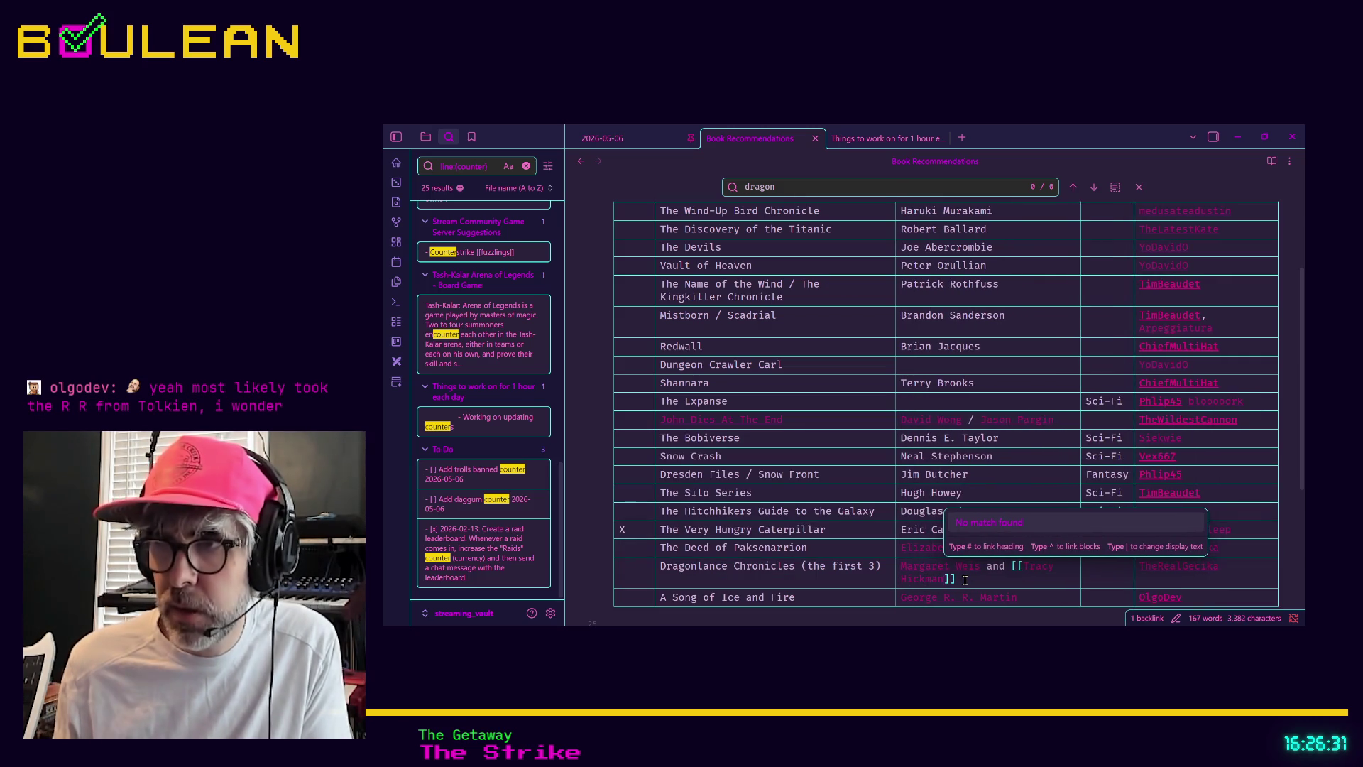
key("Escape")
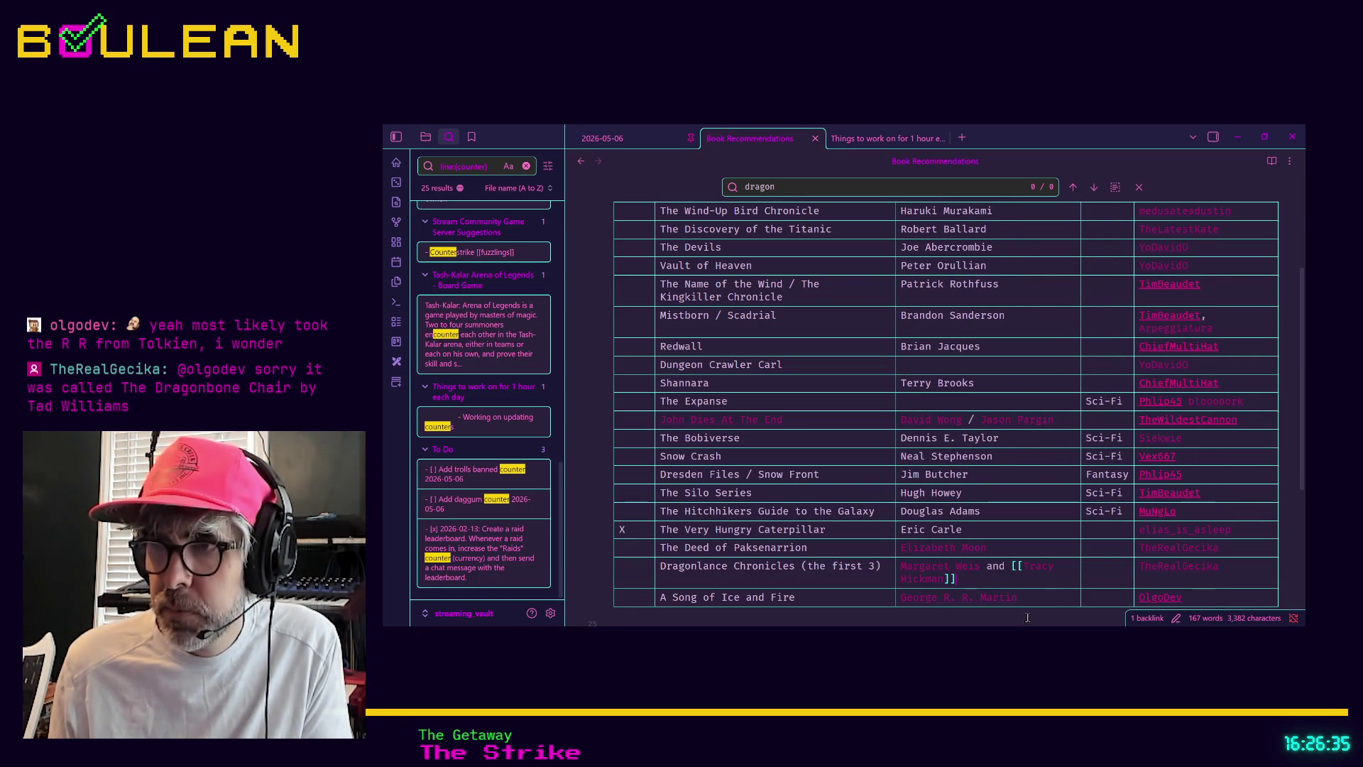
Step: Add a row below A Song of Ice and Fire for Green Rider series with author [[Kristin Britain]]
key("Return")
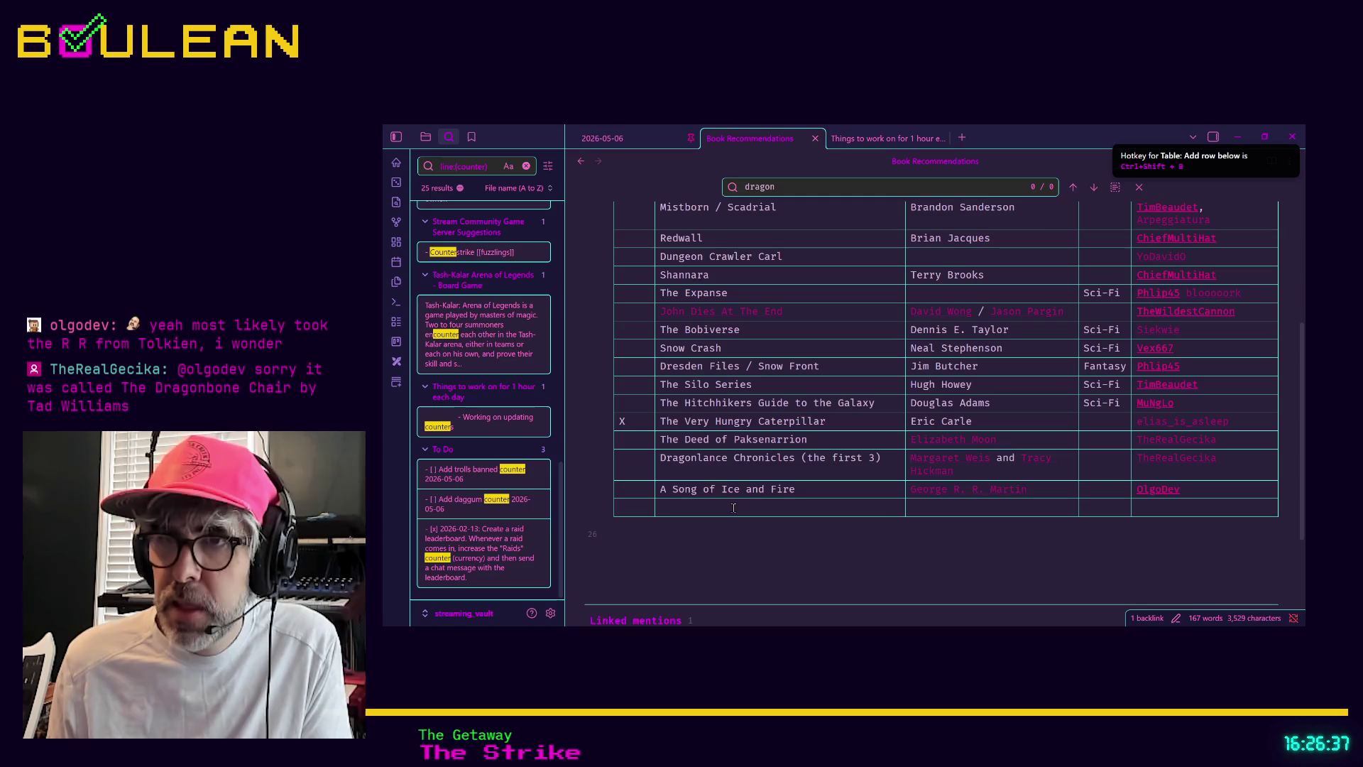
type("Green Rider Series")
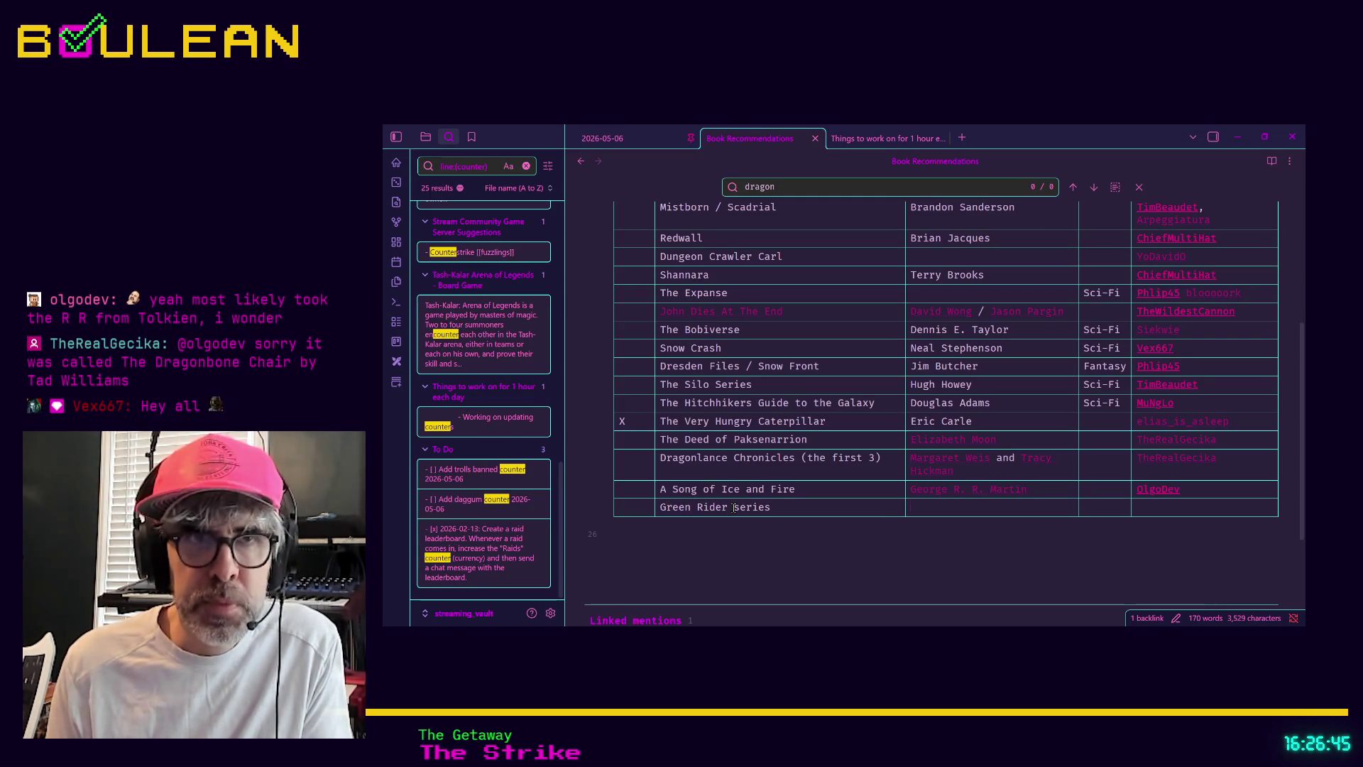
key("Tab")
type("[[K")
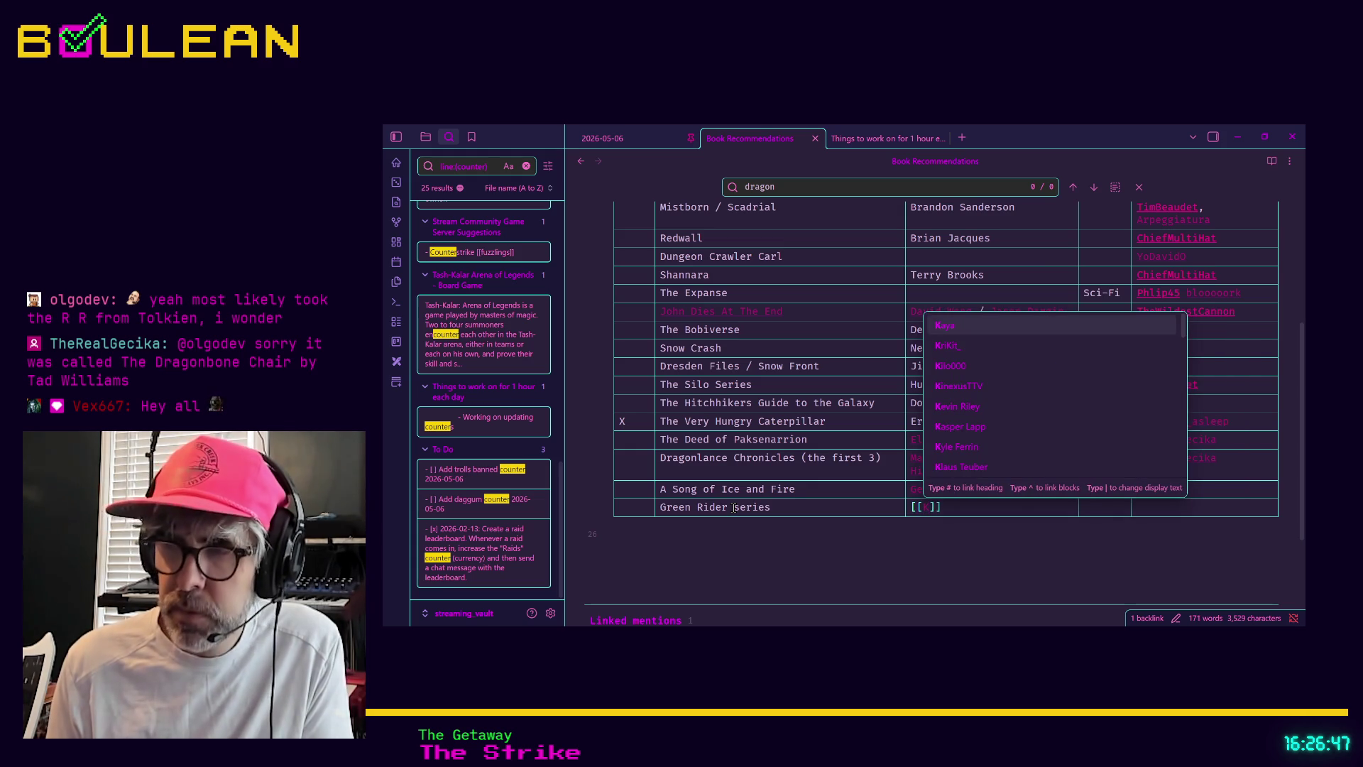
type("ri")
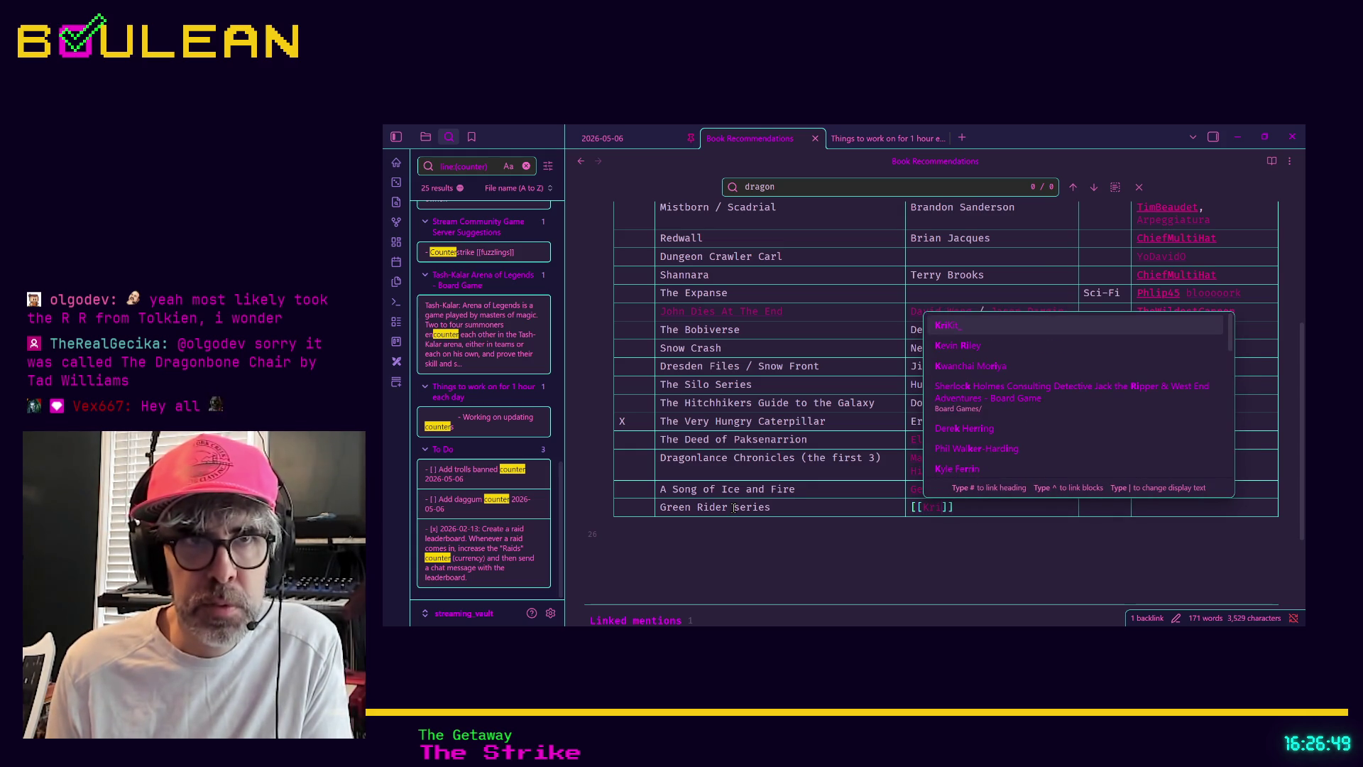
type("stin Britain")
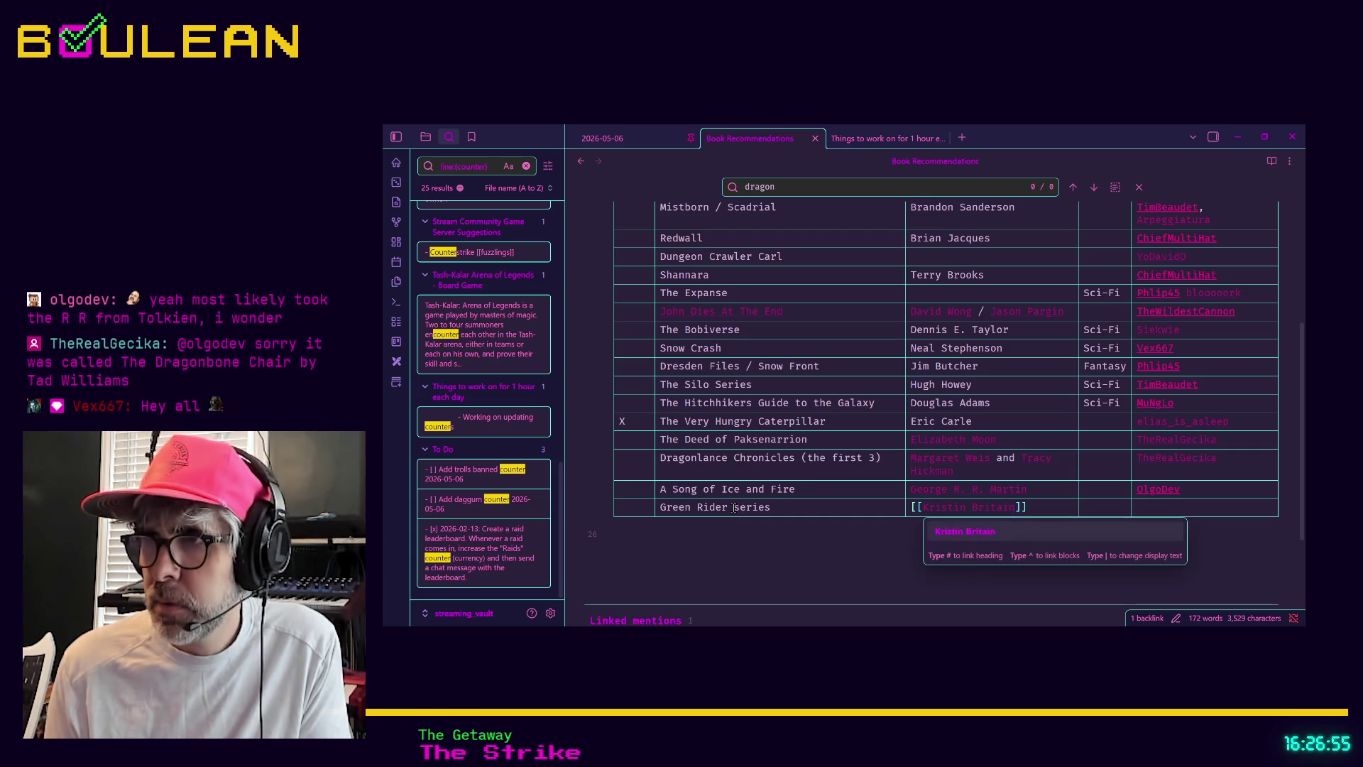
Step: Link the suggested recommender in the new row's last cell and leave the table
left_click(1210, 511)
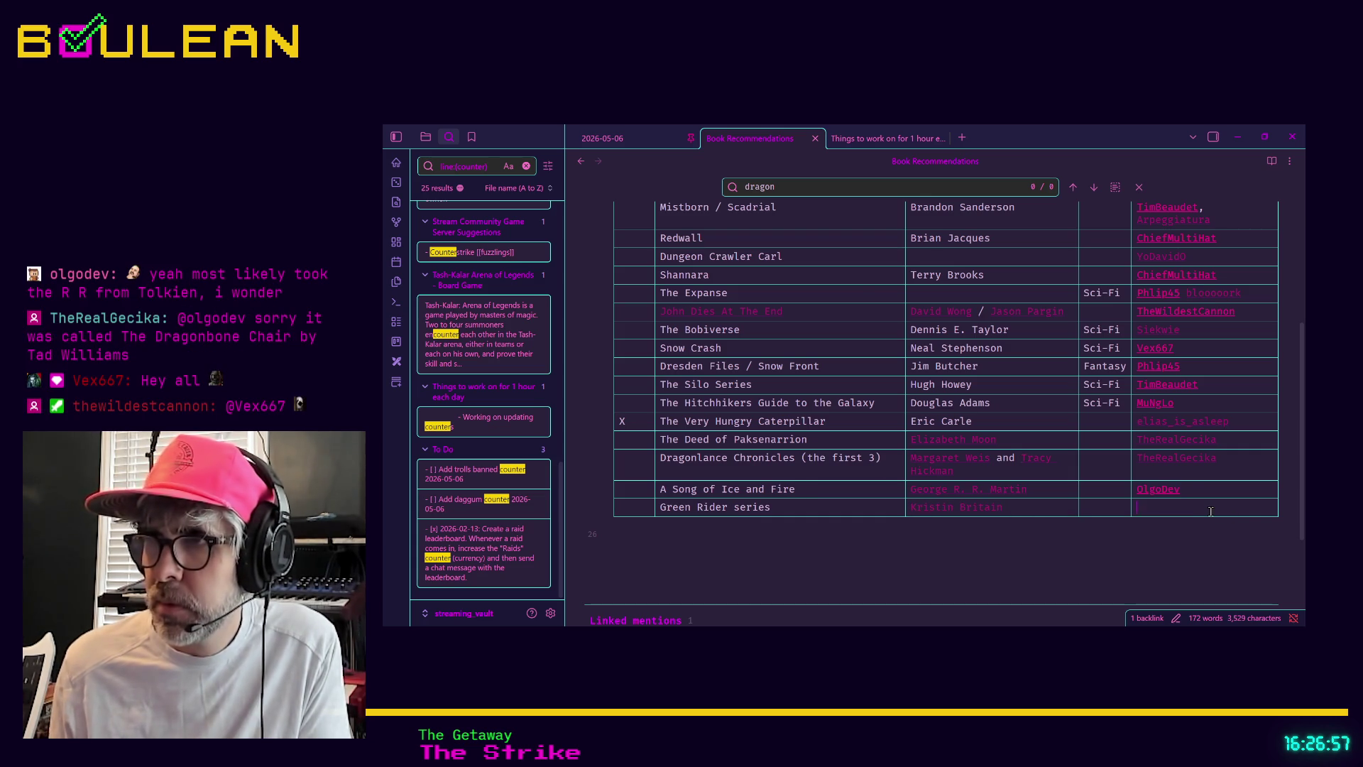
type("[[The")
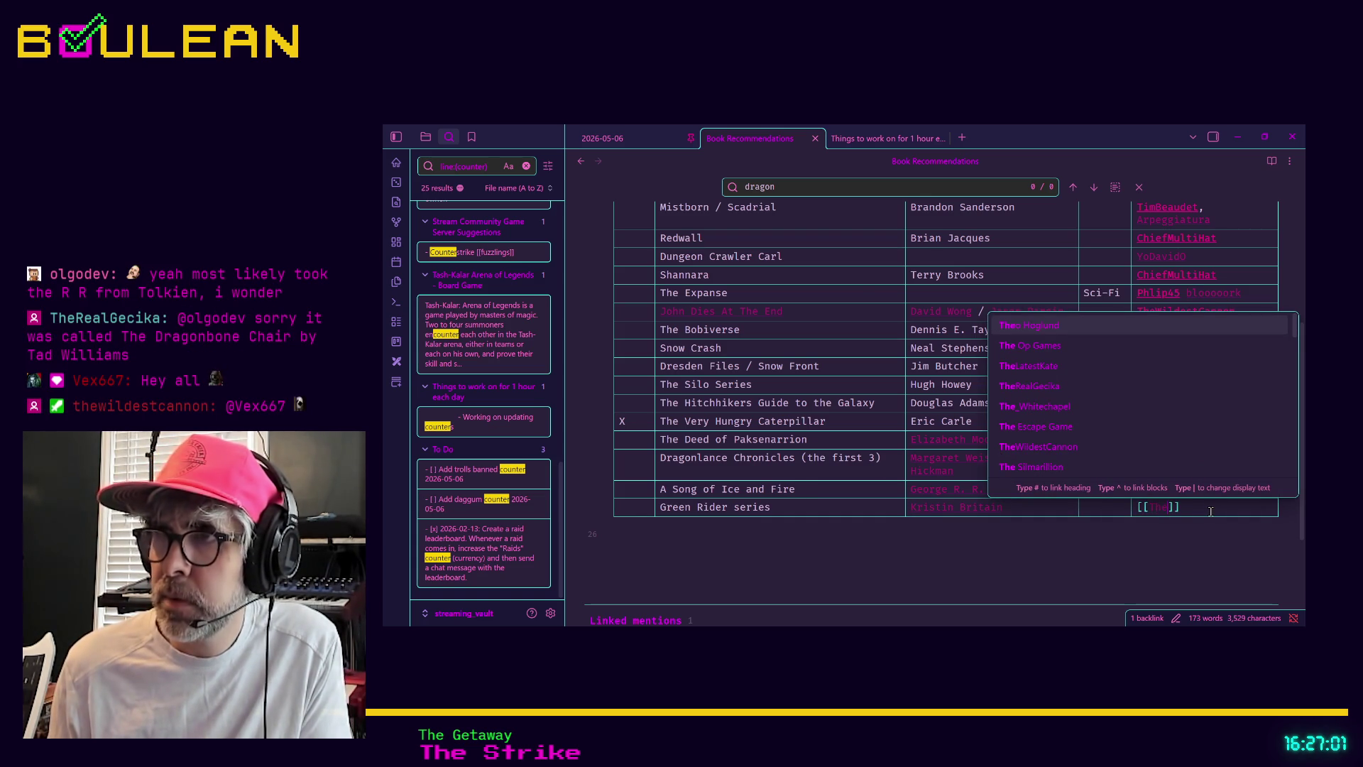
key("Down")
key("Down")
key("Down")
key("Return")
left_click(798, 546)
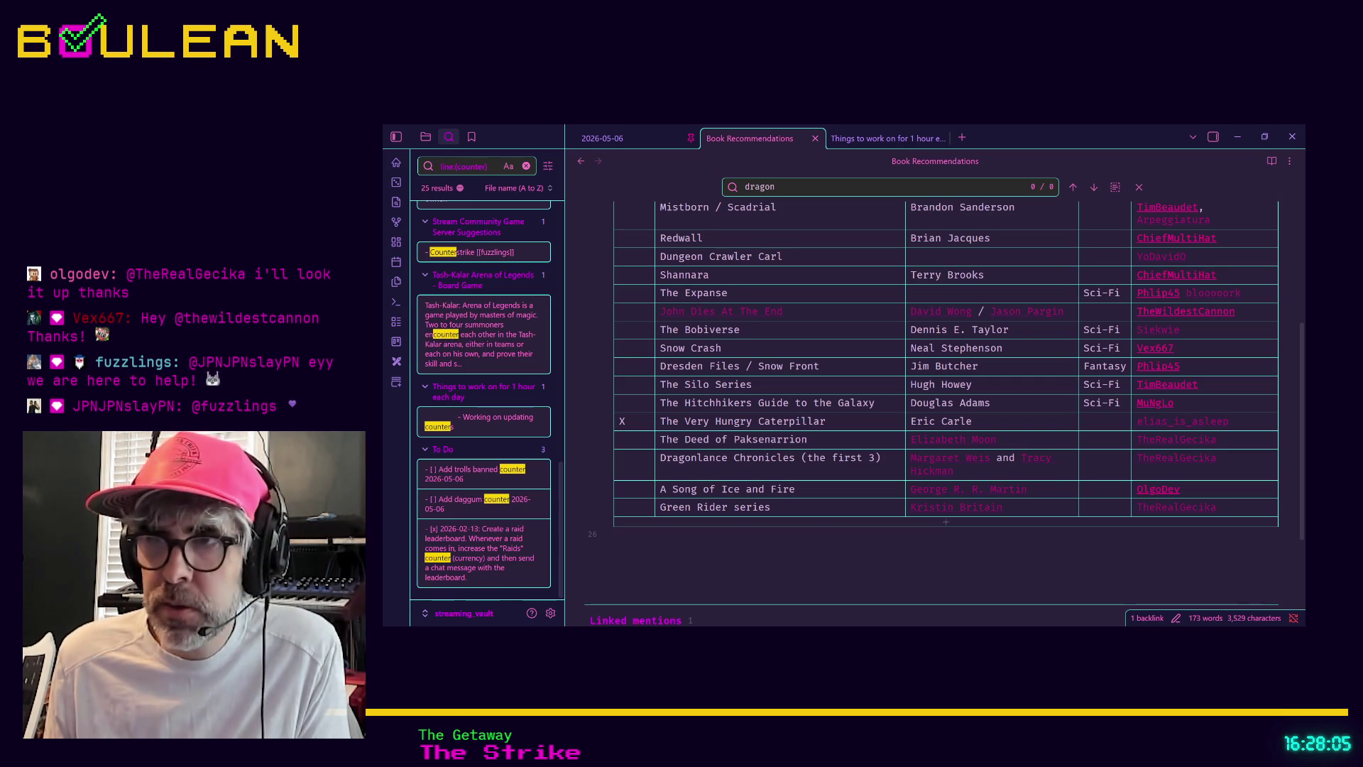
Step: Add a final row for The Dragonbone Chair with linked author [[Tad Williams]]
left_click(823, 524)
mouse_move(810, 537)
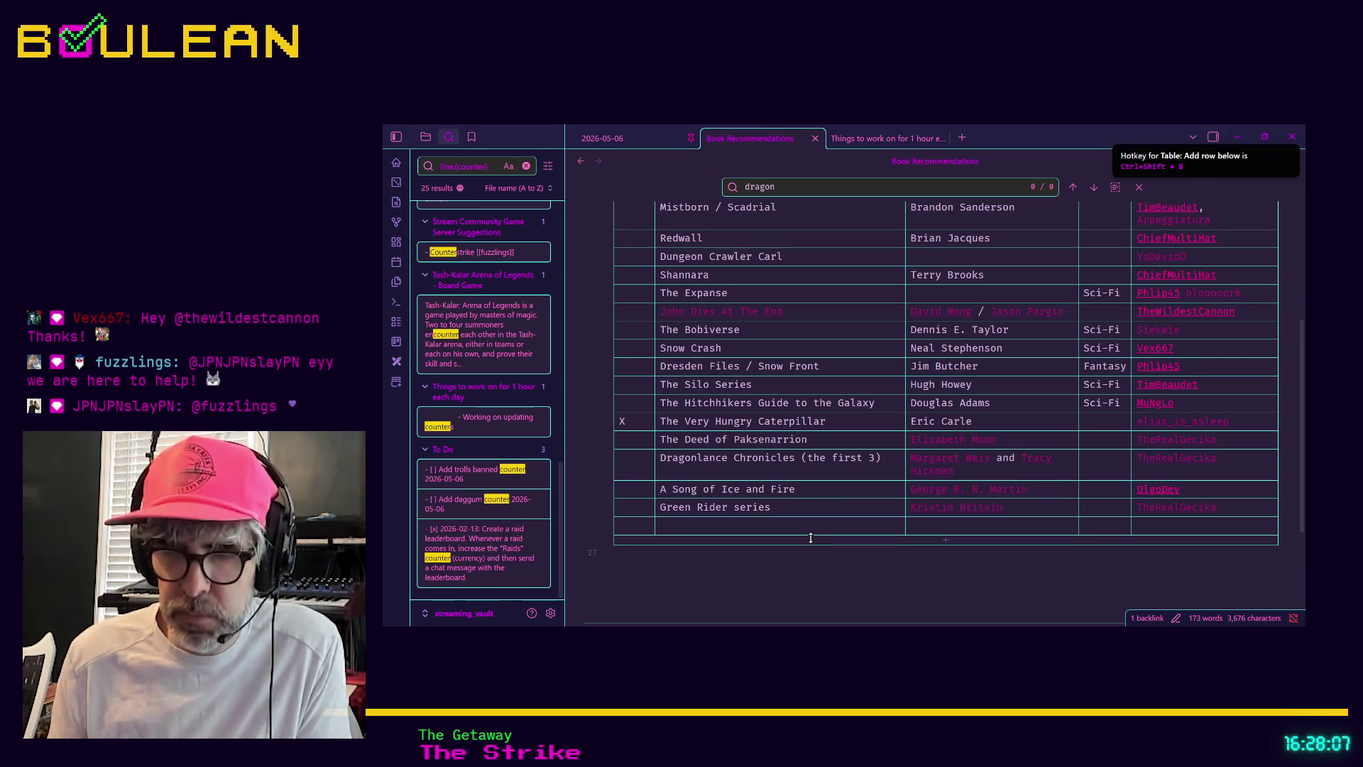
type("The Dra")
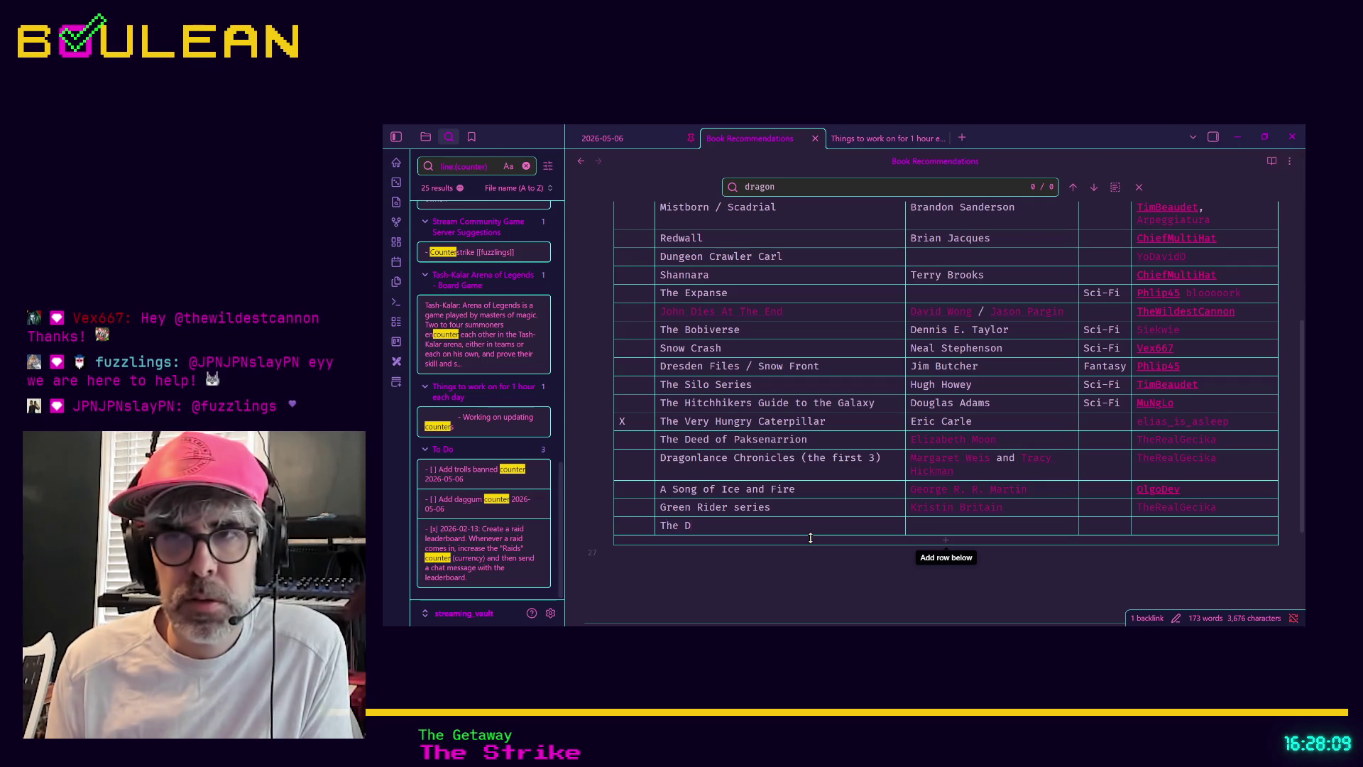
type("gonbone")
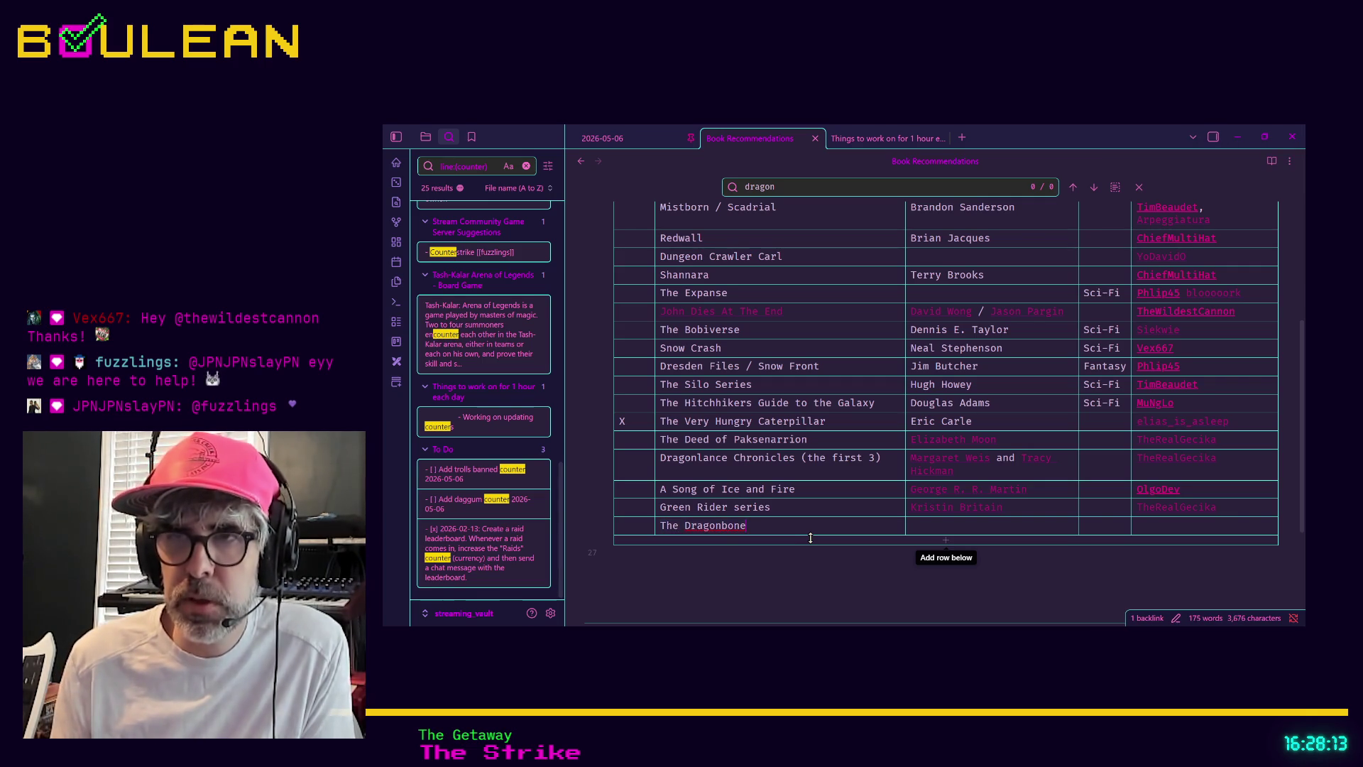
type(" Chair")
key("Tab")
type("[[")
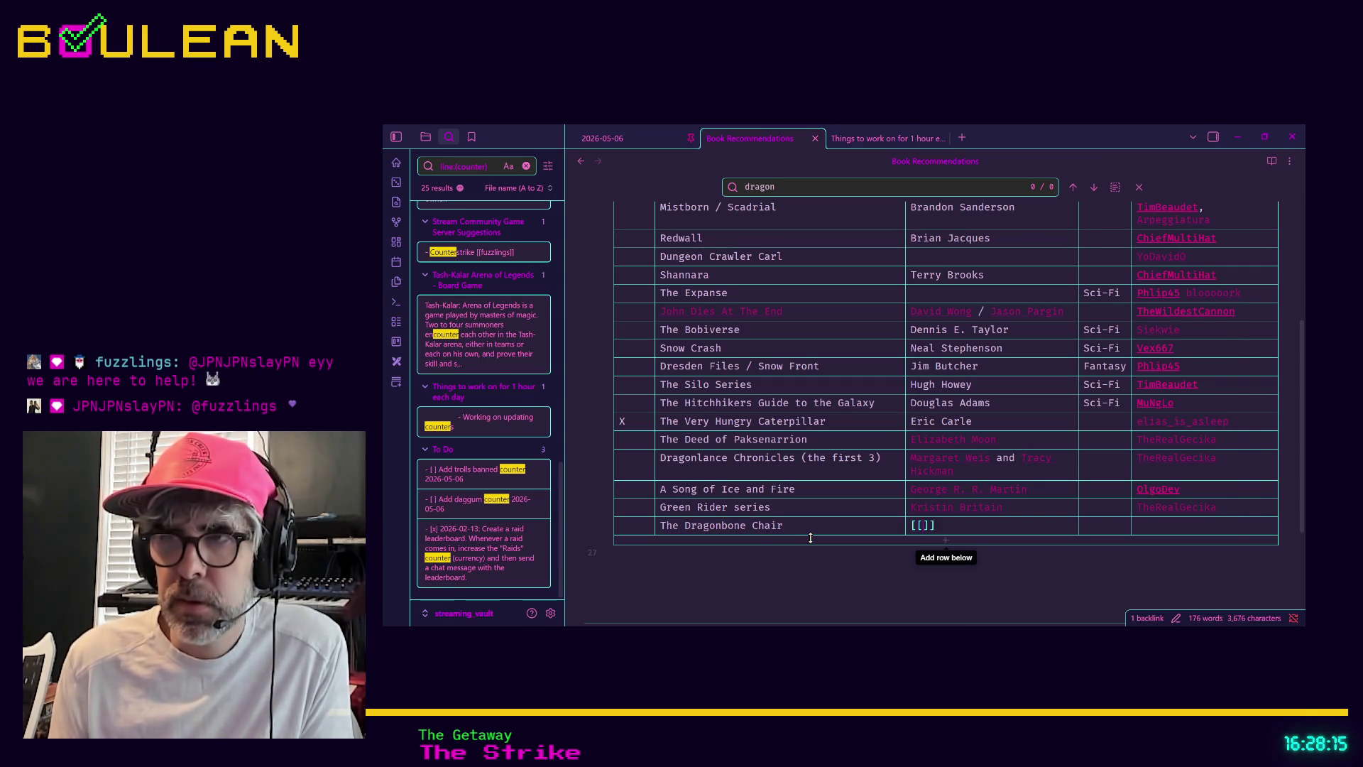
type("Tad Willia")
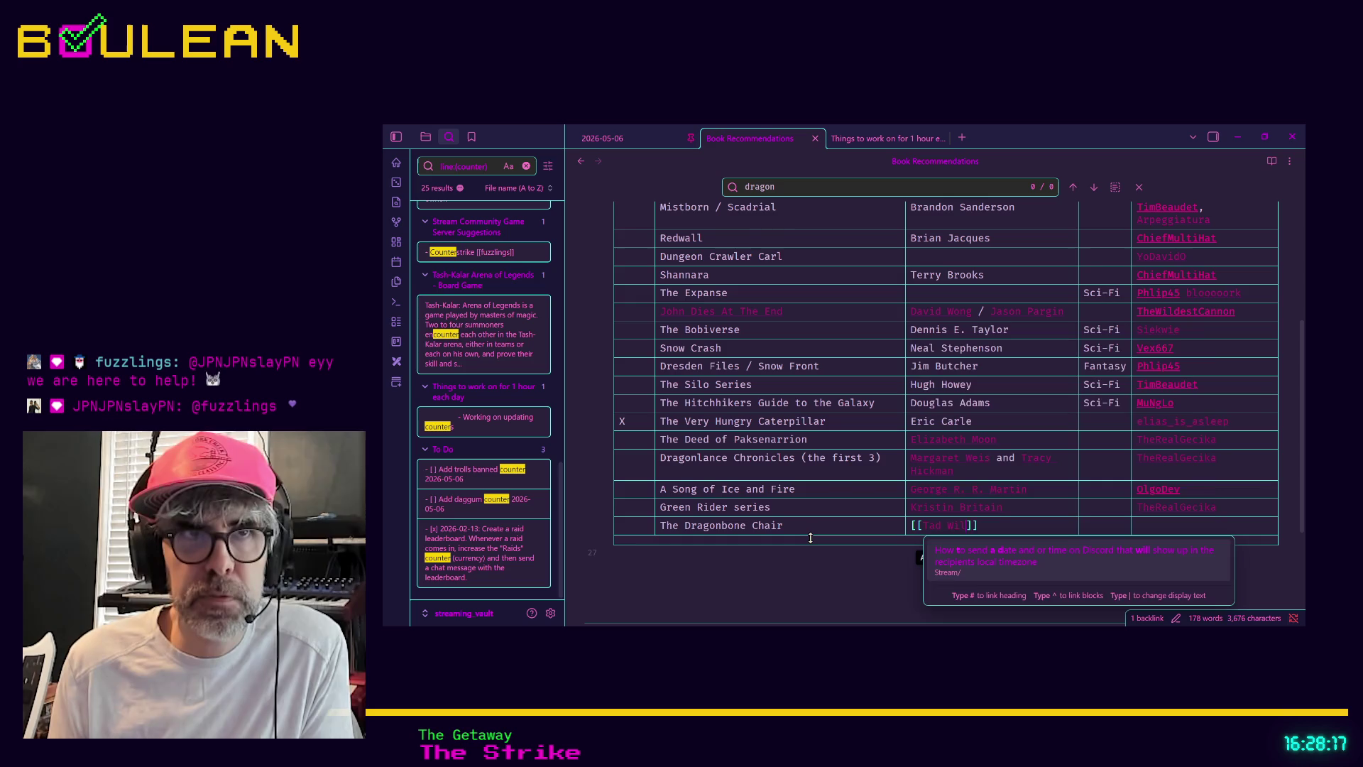
type("ms")
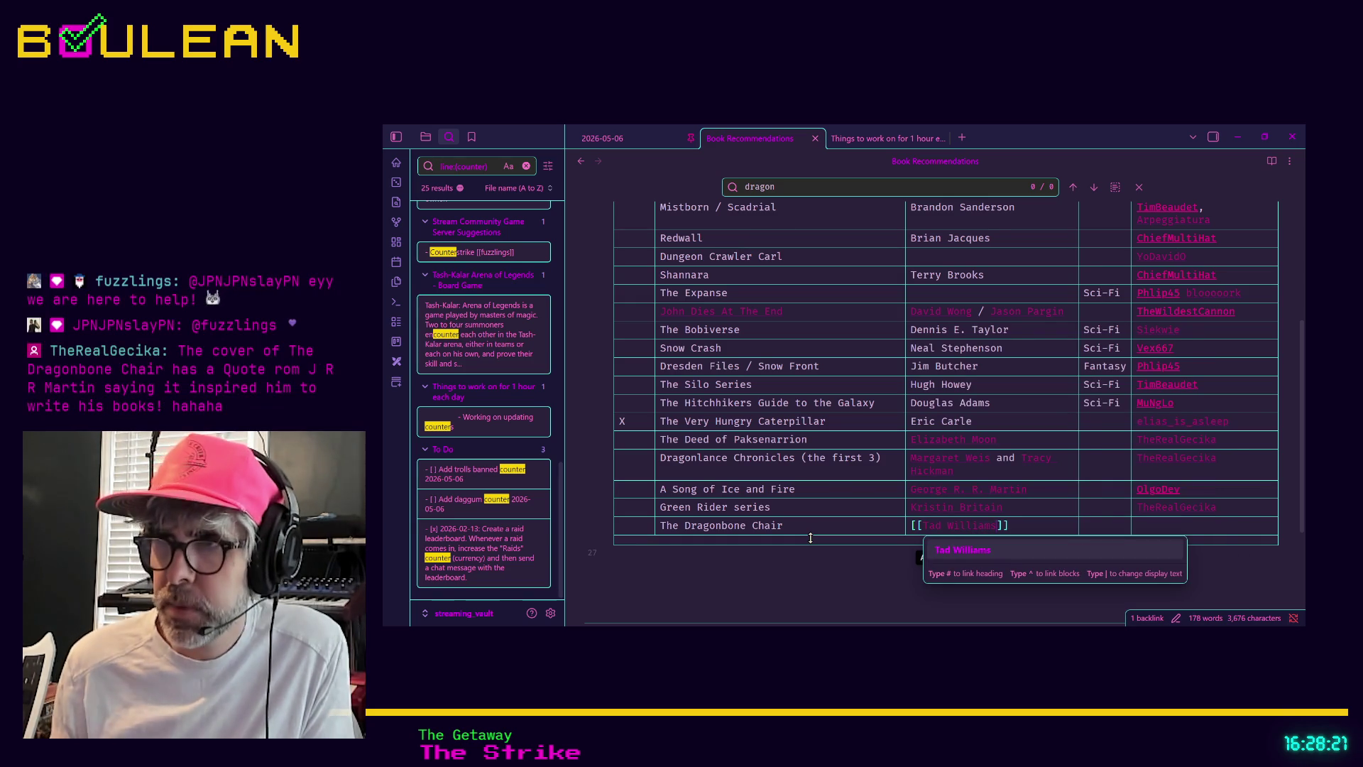
key("Escape")
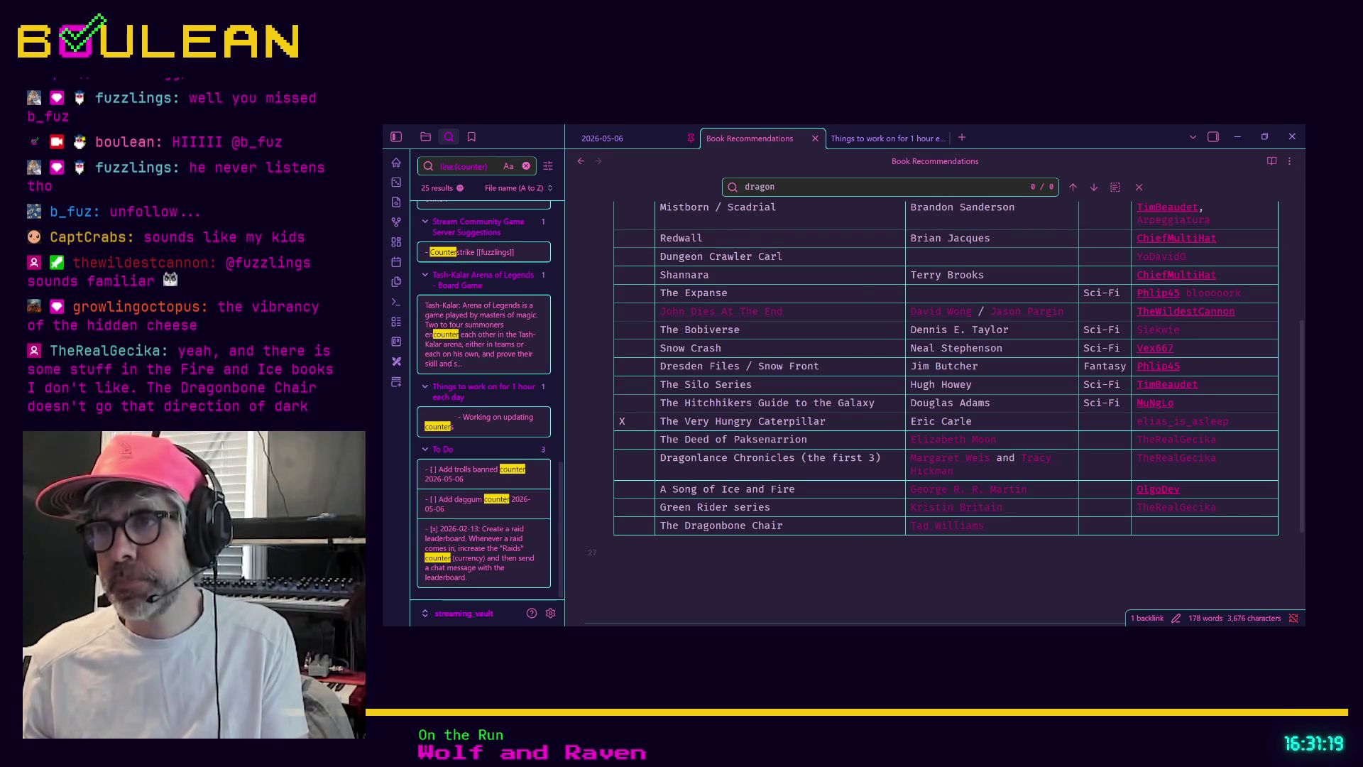
left_click(849, 516)
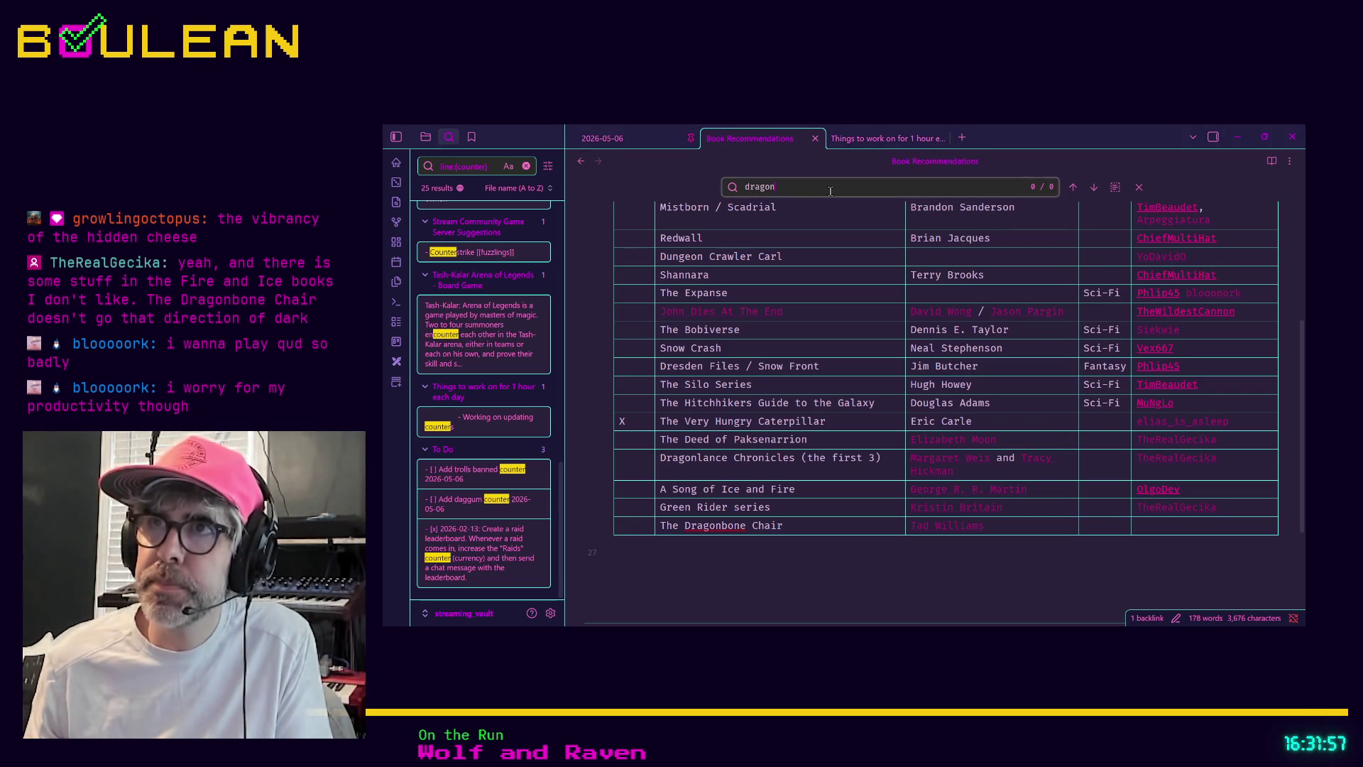
Step: Open the To Do note via quick switcher search 'todo' and close the Things to work on note
key("ctrl+o")
type("todo")
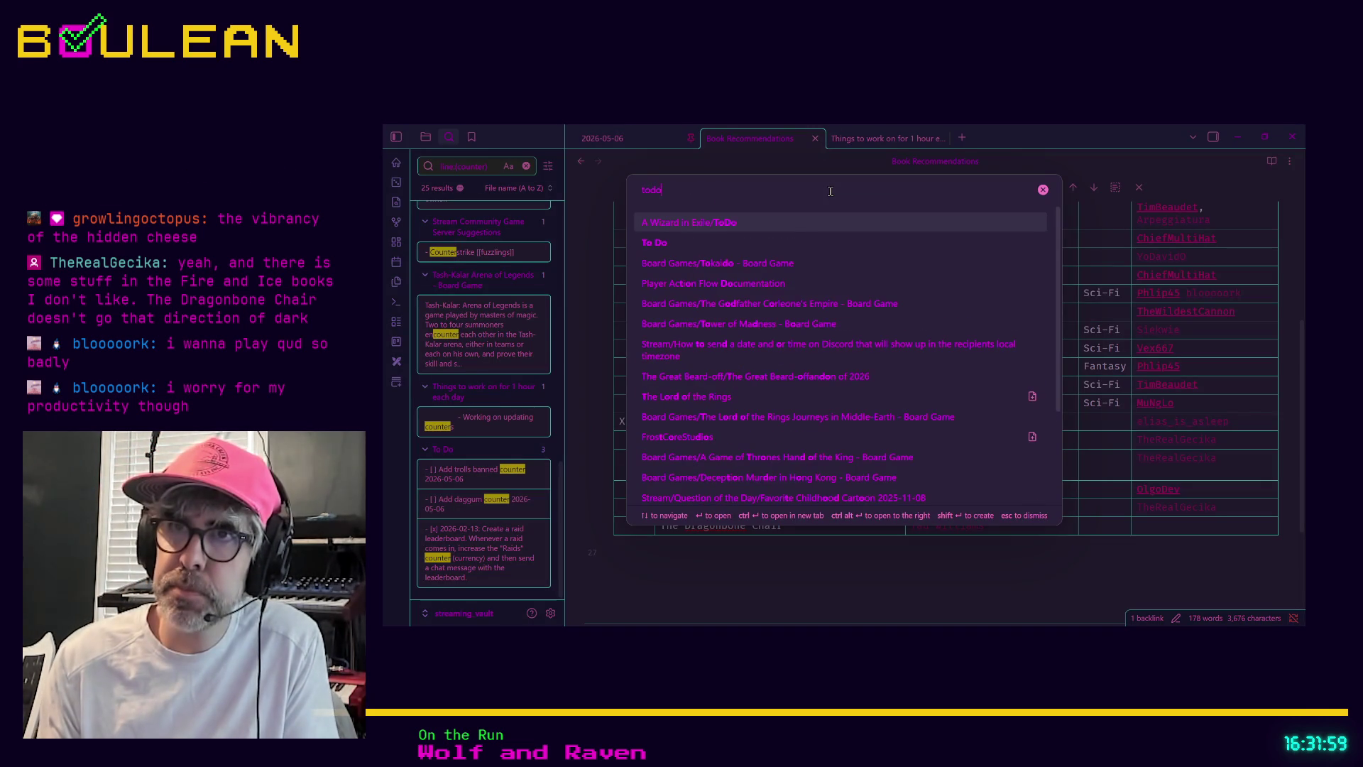
key("Down")
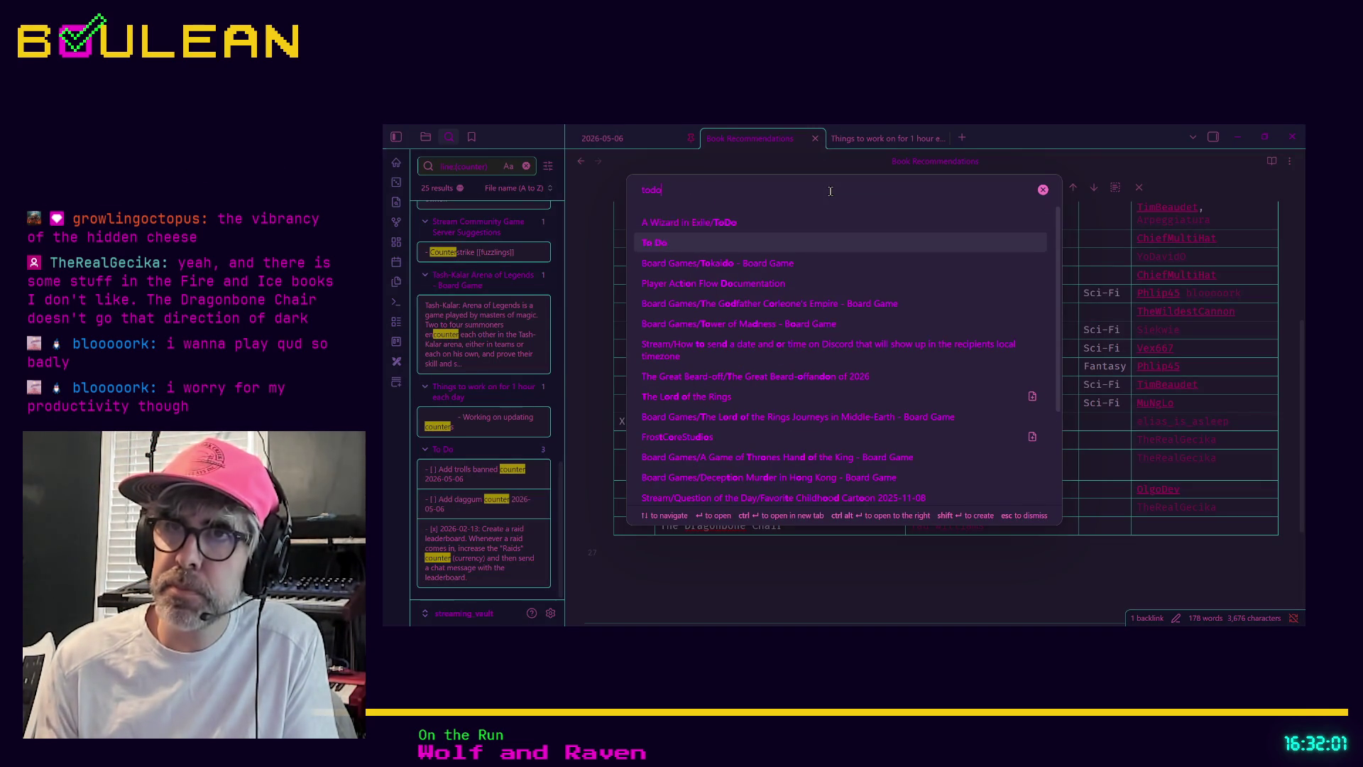
key("Return")
left_click(934, 145)
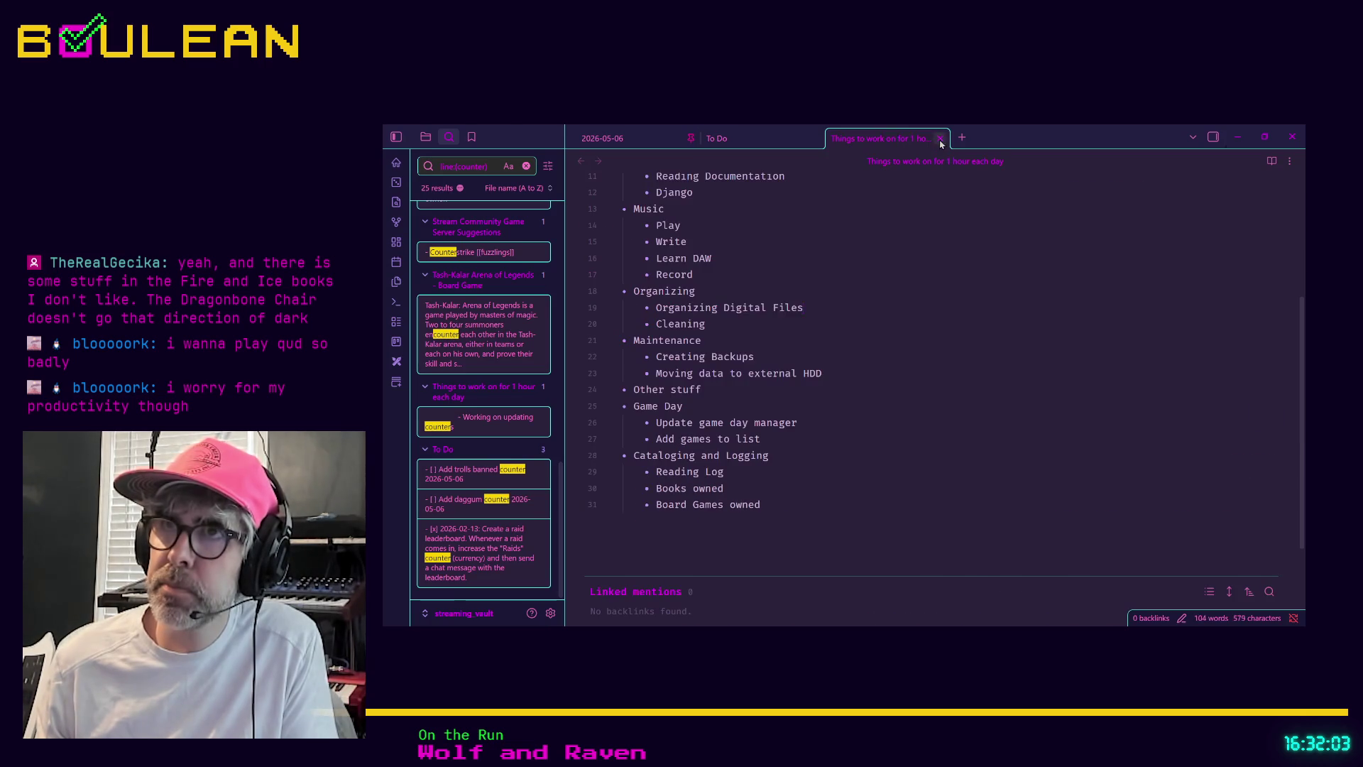
left_click(939, 138)
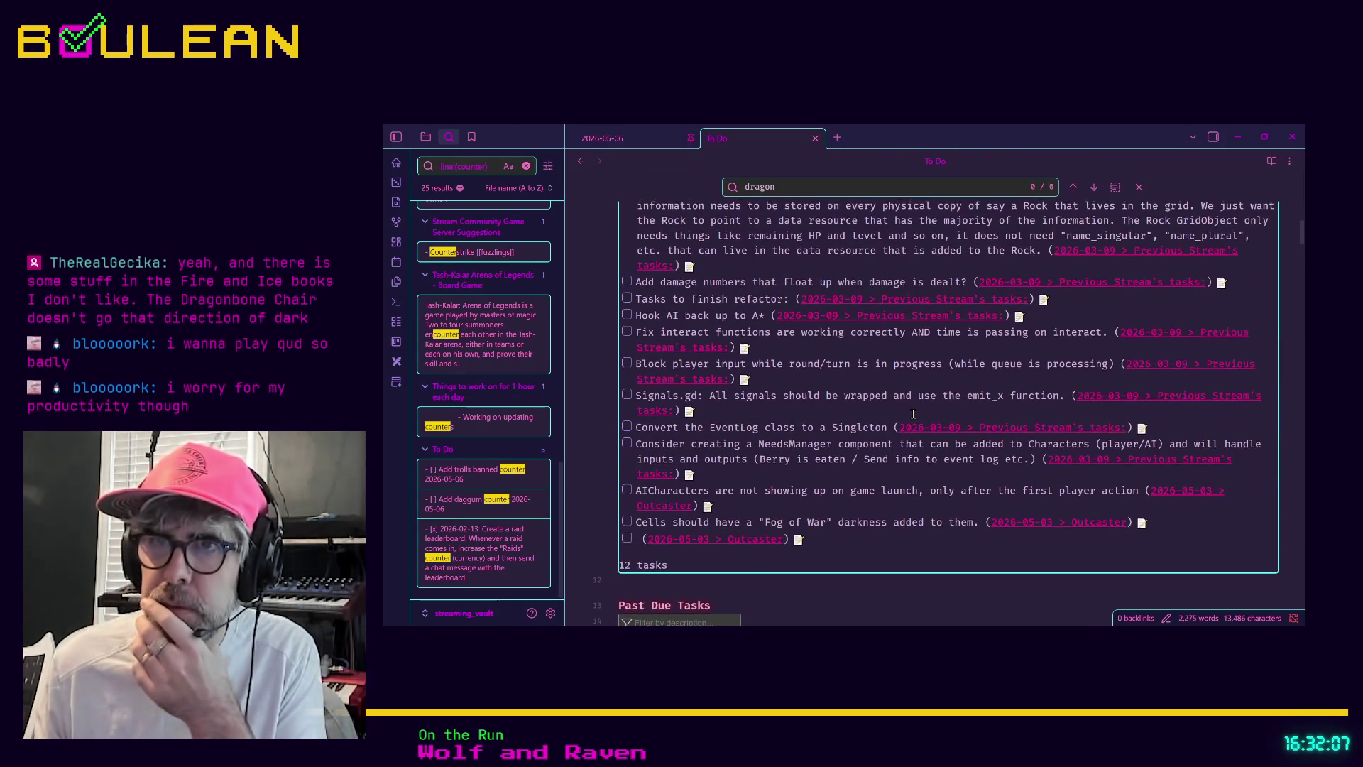
Step: Fold the To Do List and All Tasks List sections at the top of the note
scroll(913, 414, "up", 5)
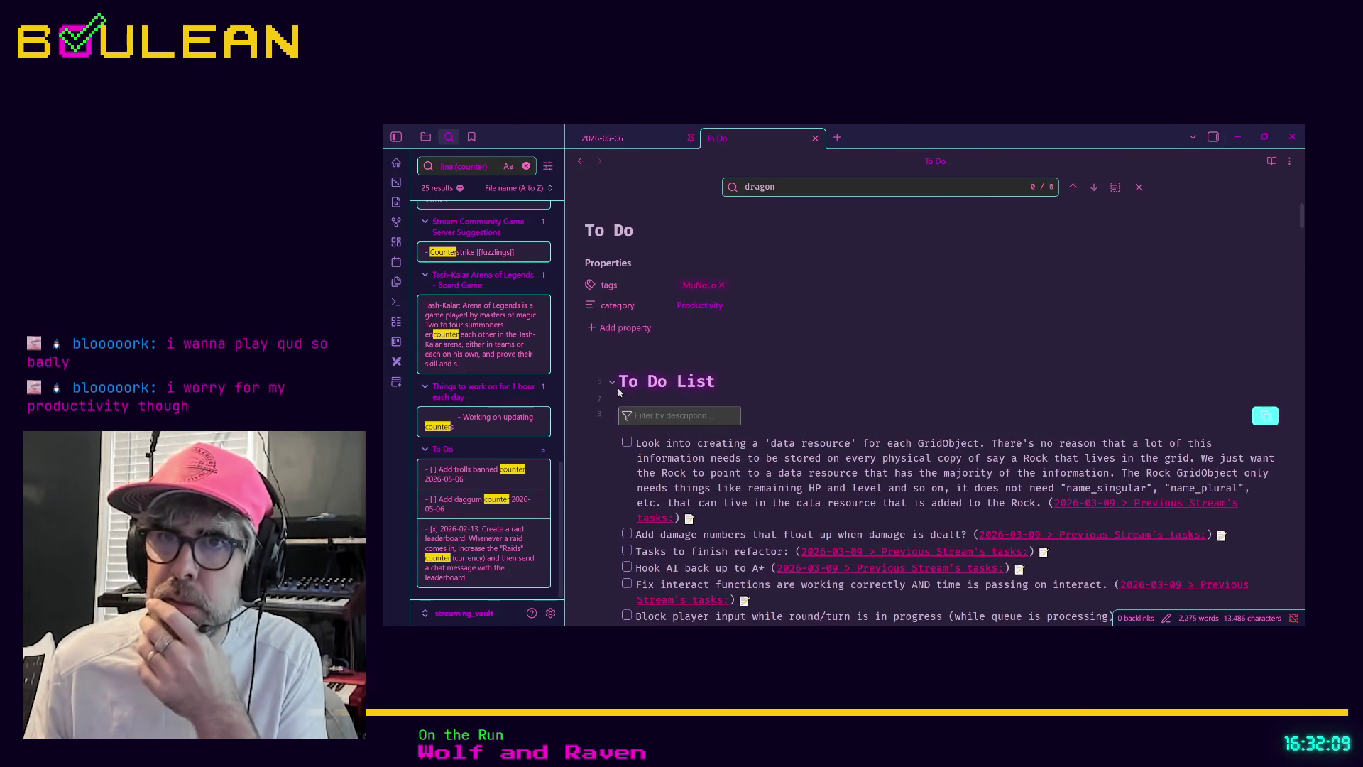
left_click(614, 384)
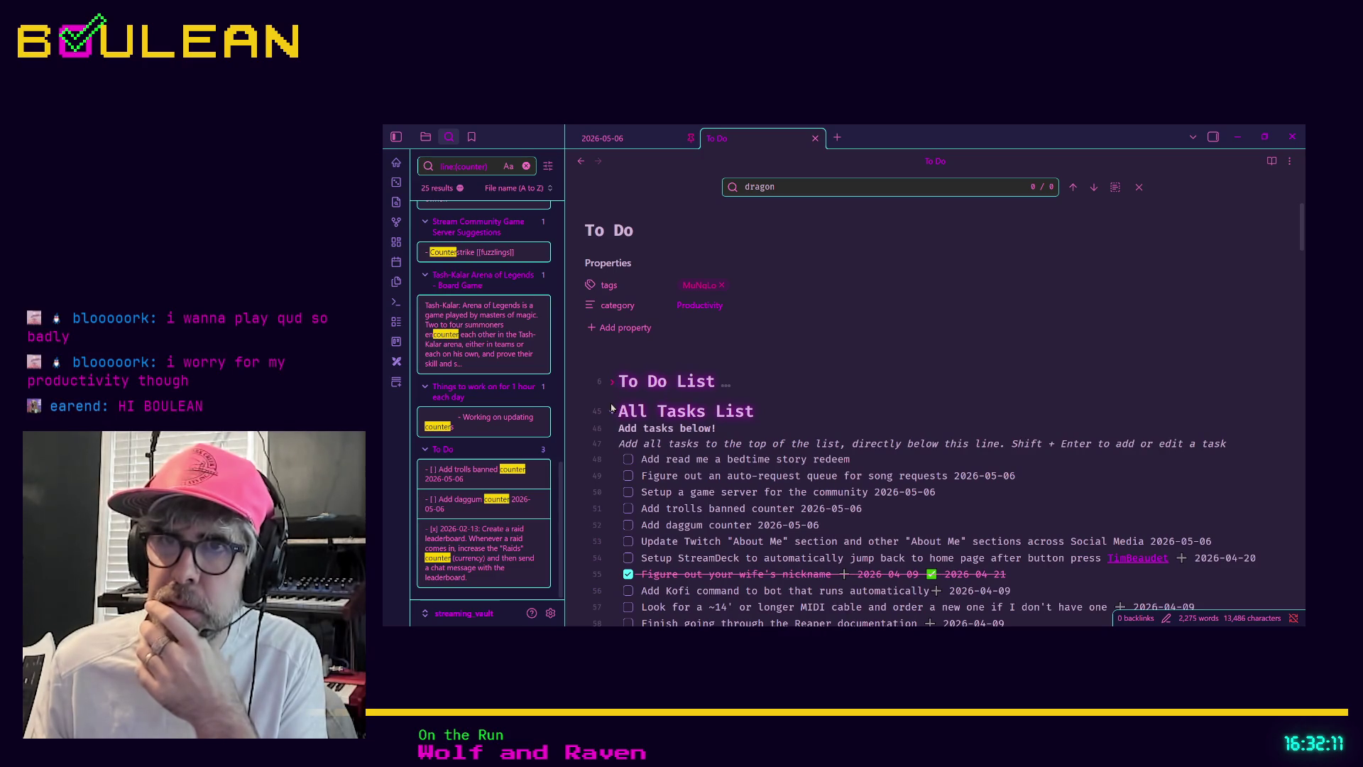
left_click(613, 411)
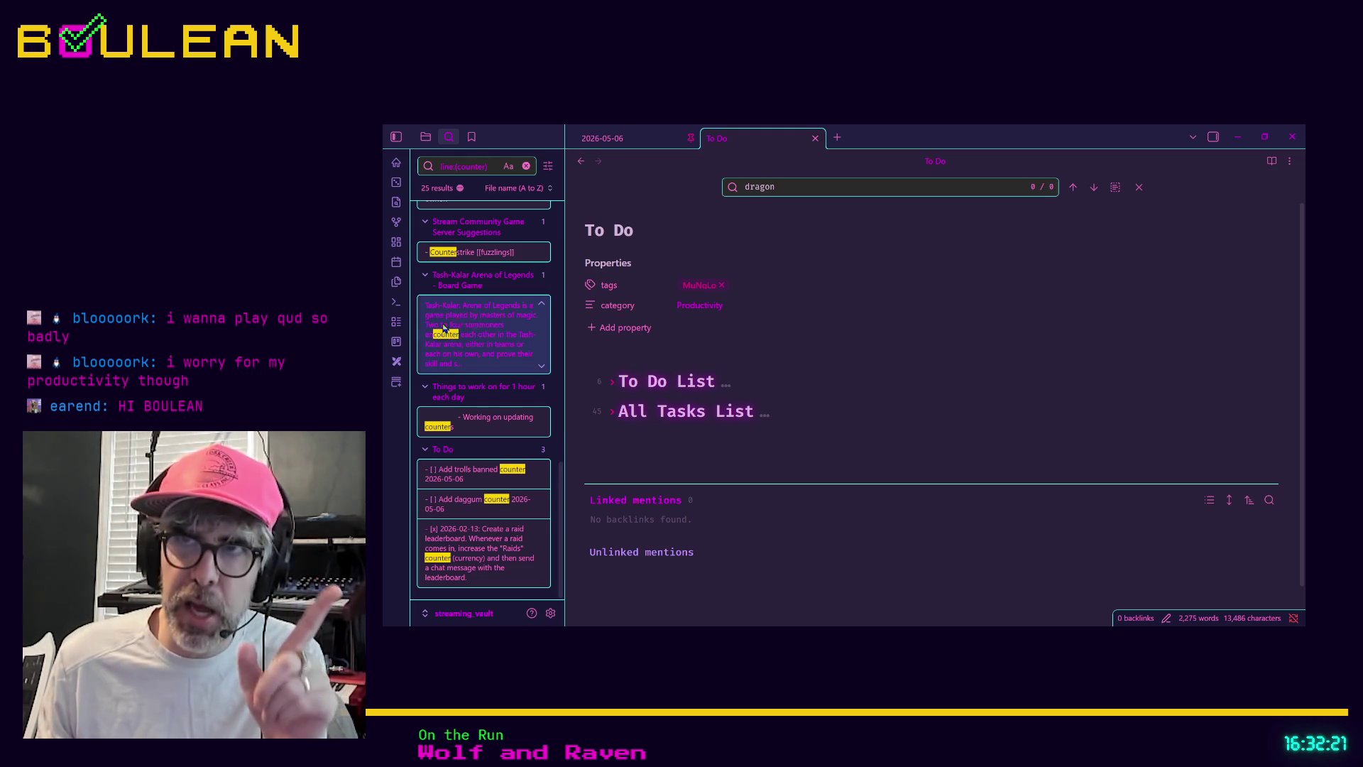
Step: Leave the category property as Productivity and close the in-note search for dragon
left_click(755, 301)
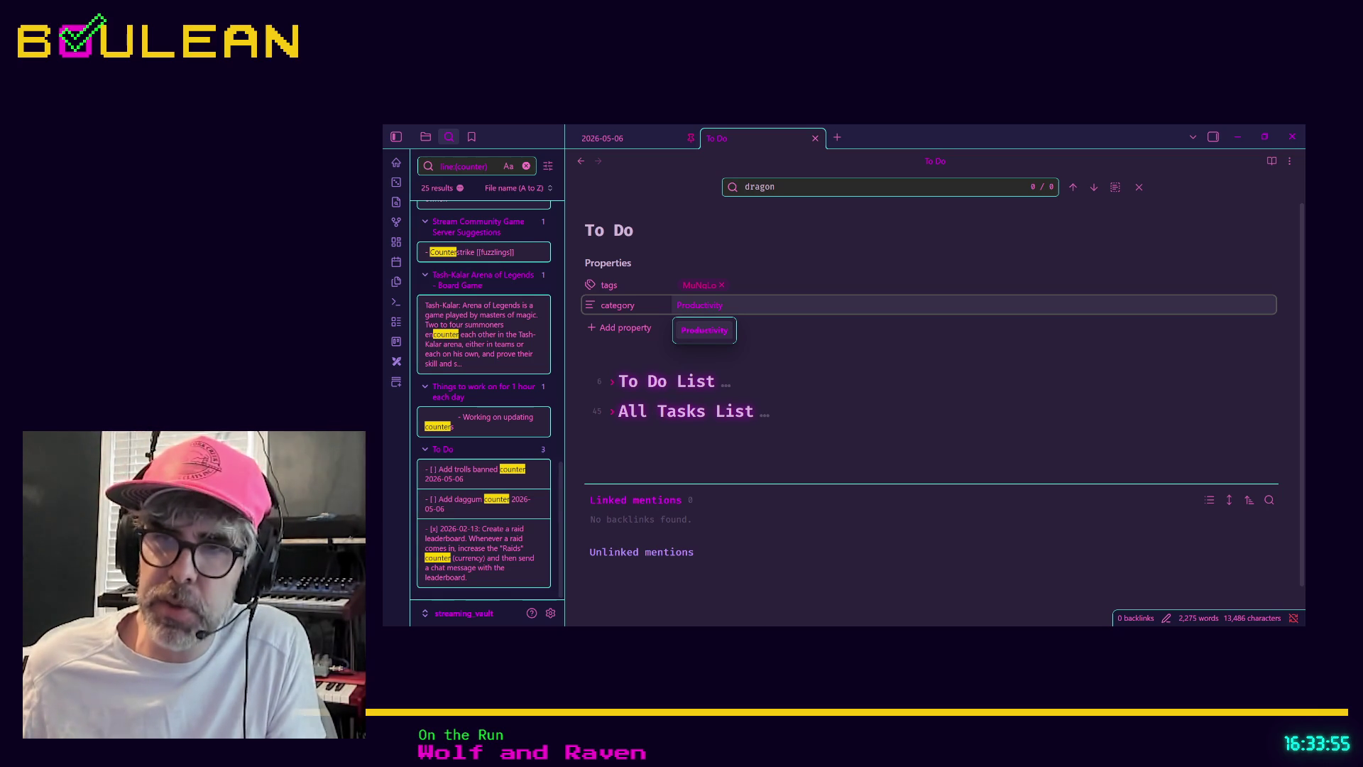
key("Escape")
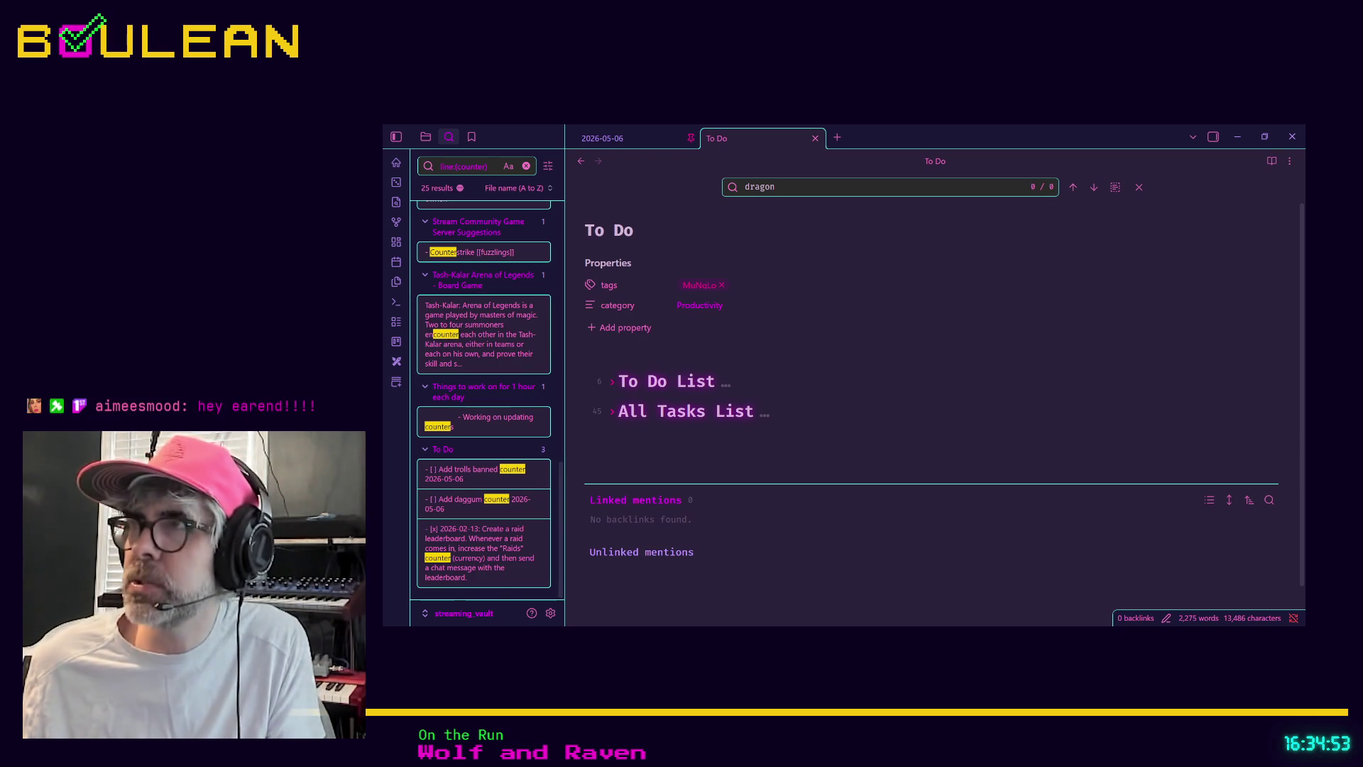
left_click(942, 305)
key("Escape")
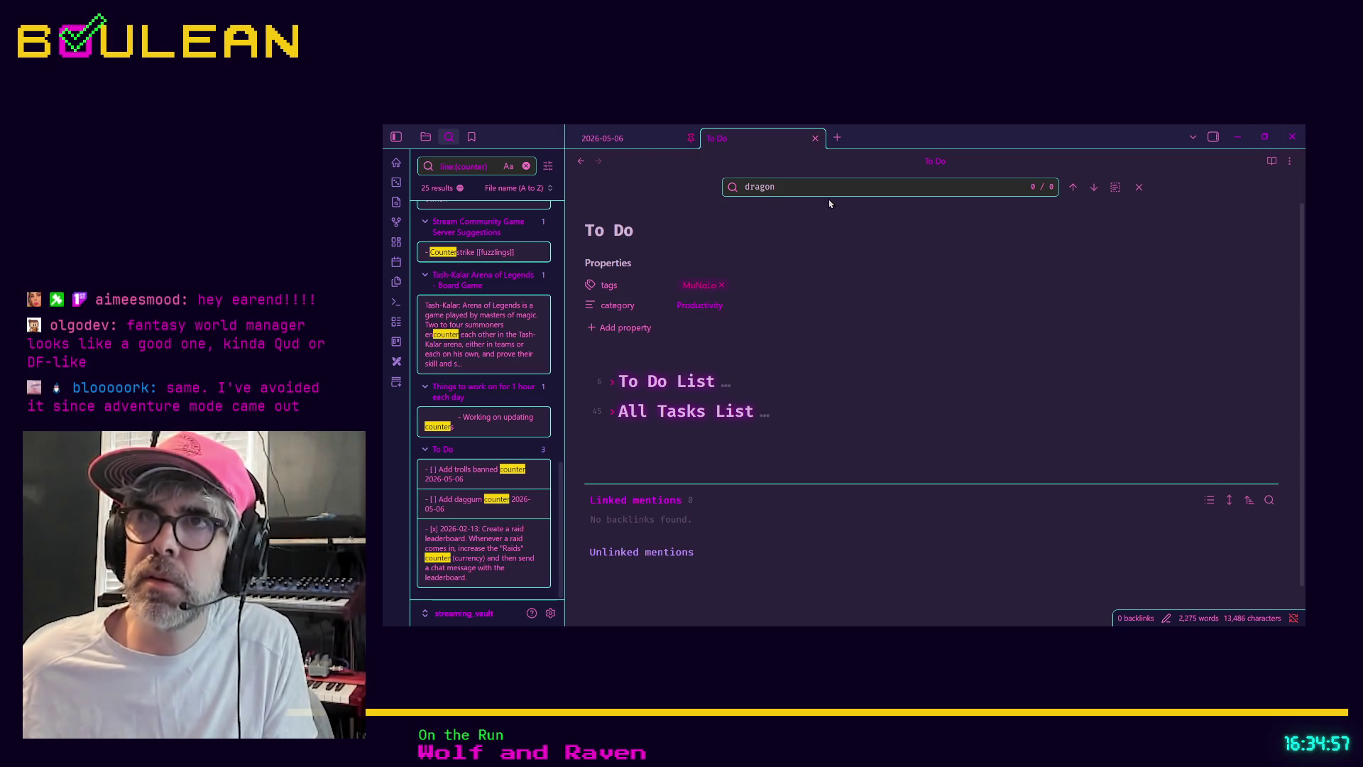
left_click(1138, 188)
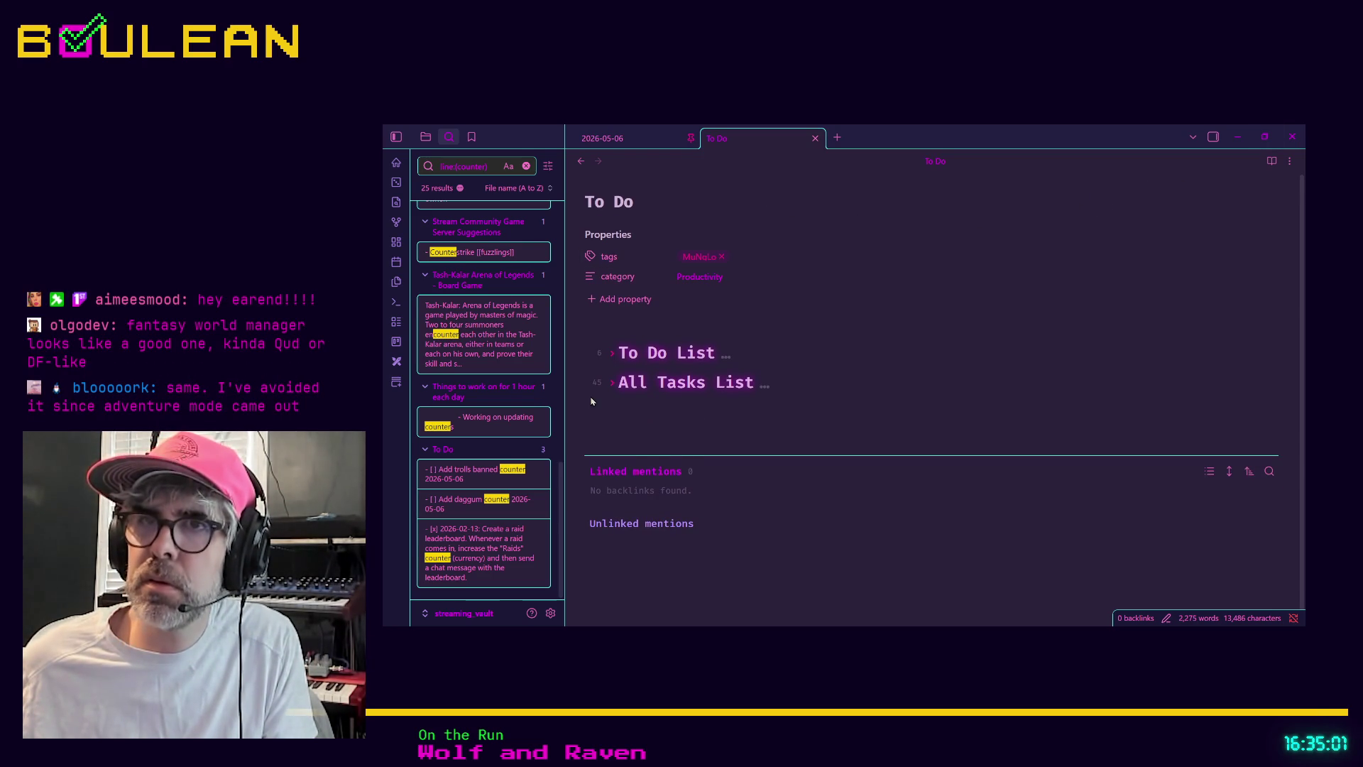
Step: Unfold the All Tasks List heading and scroll through its task entries
left_click(611, 384)
scroll(936, 382, "down", 4)
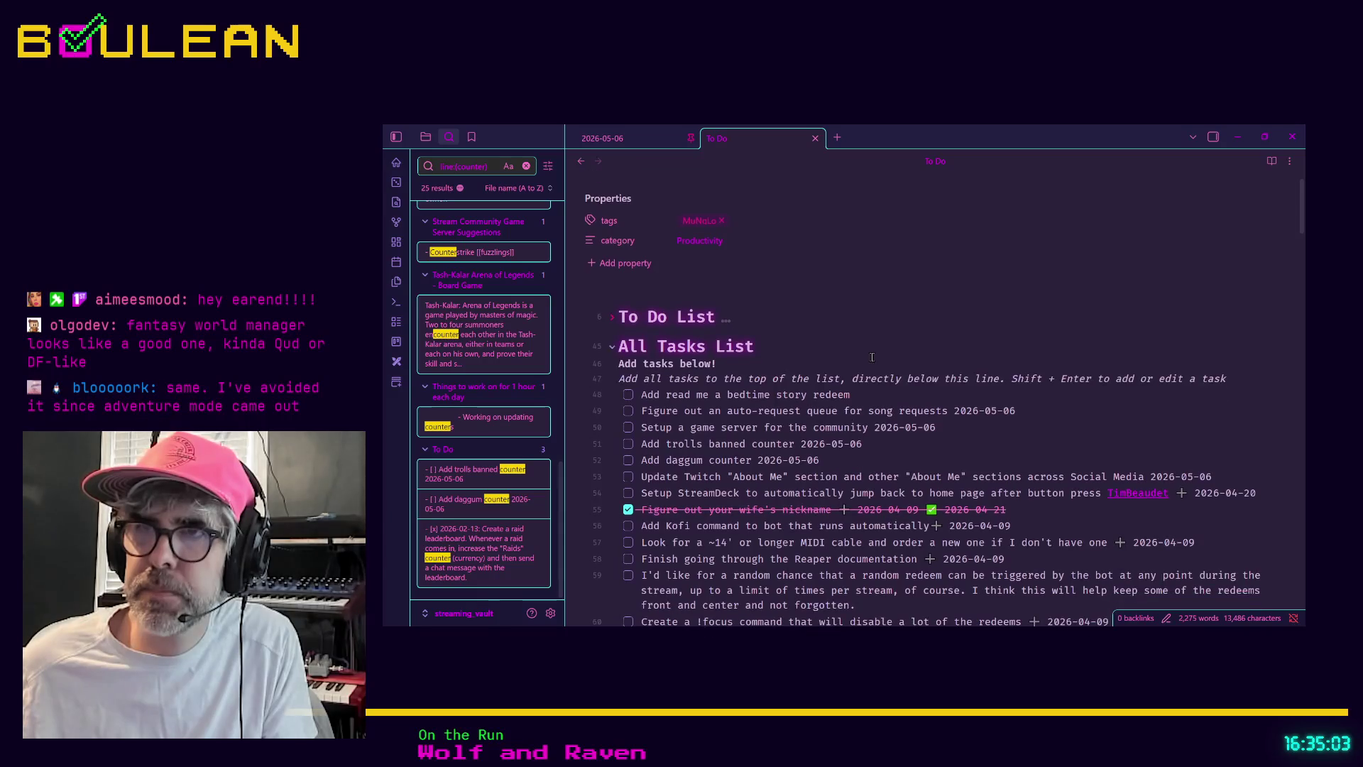
scroll(937, 384, "down", 2)
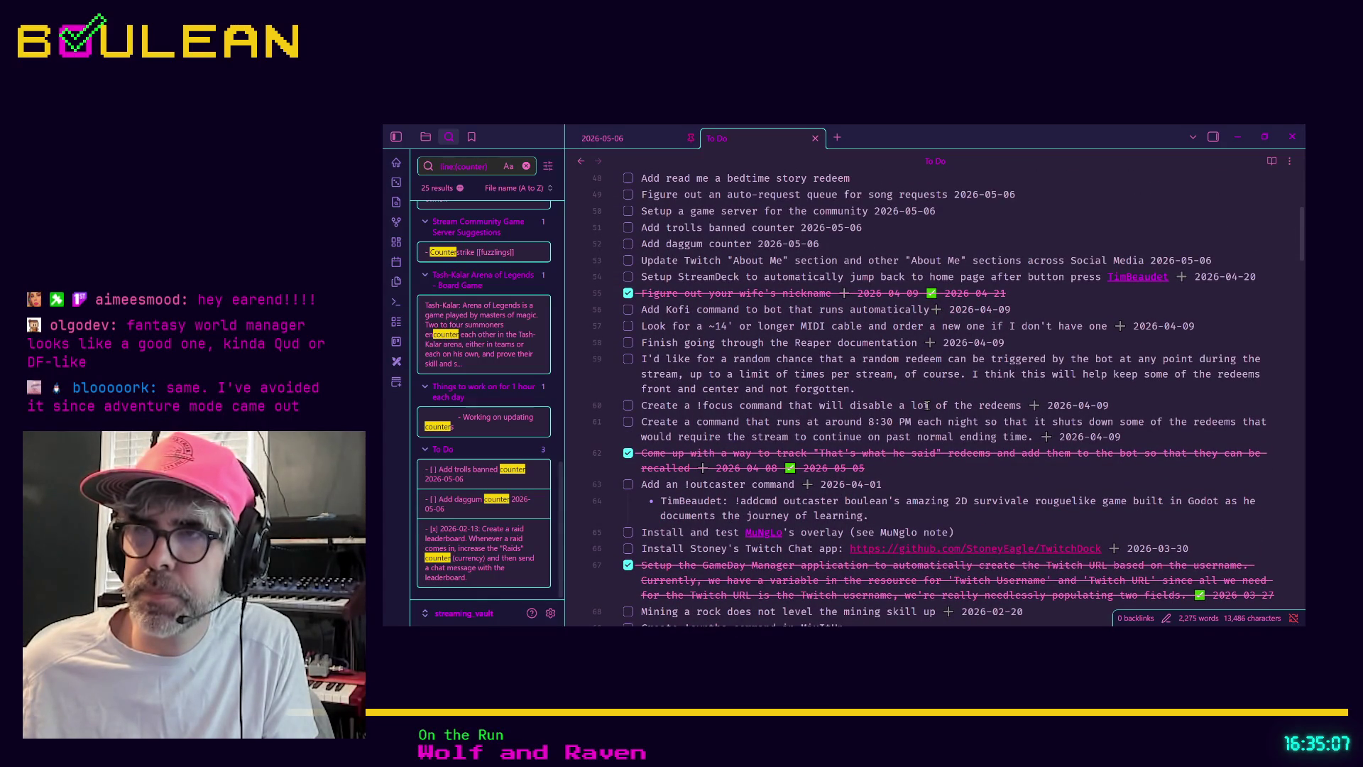
scroll(927, 406, "down", 1)
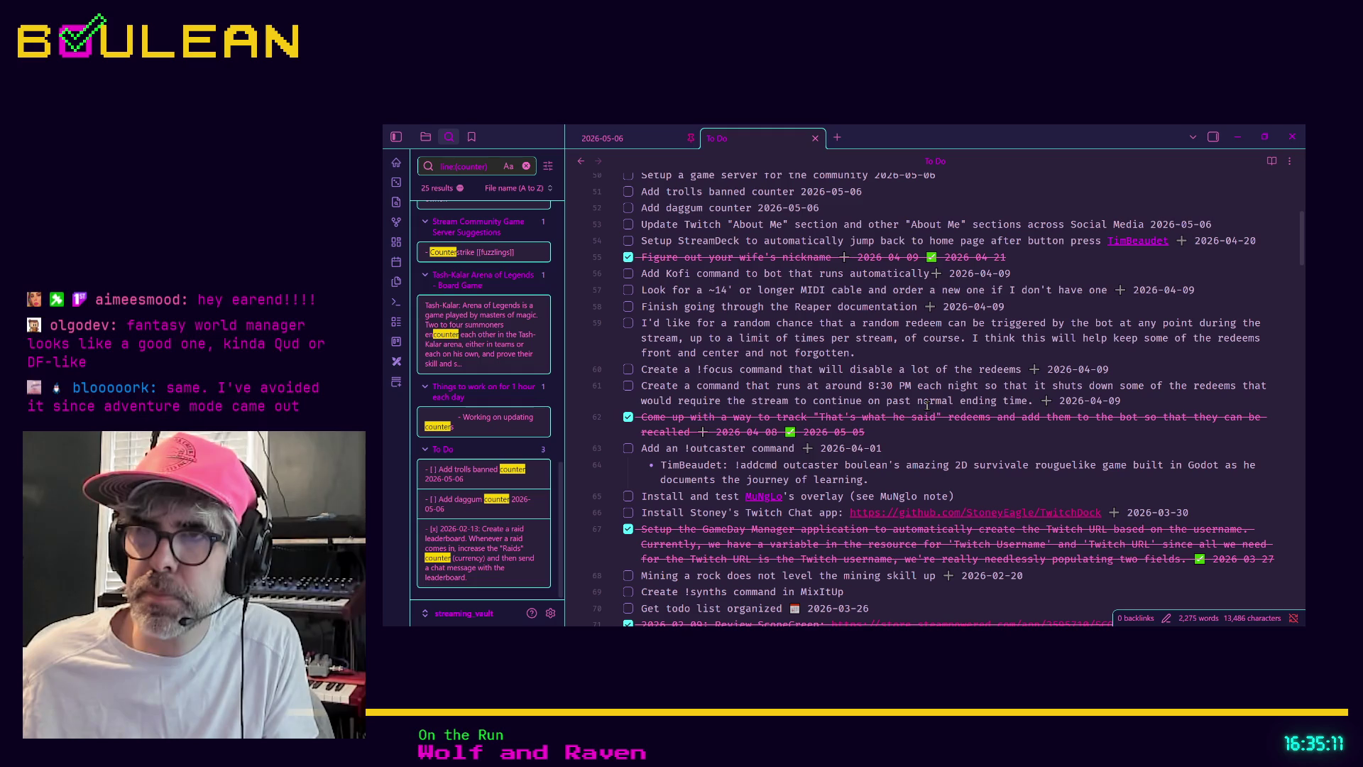
scroll(927, 405, "up", 1)
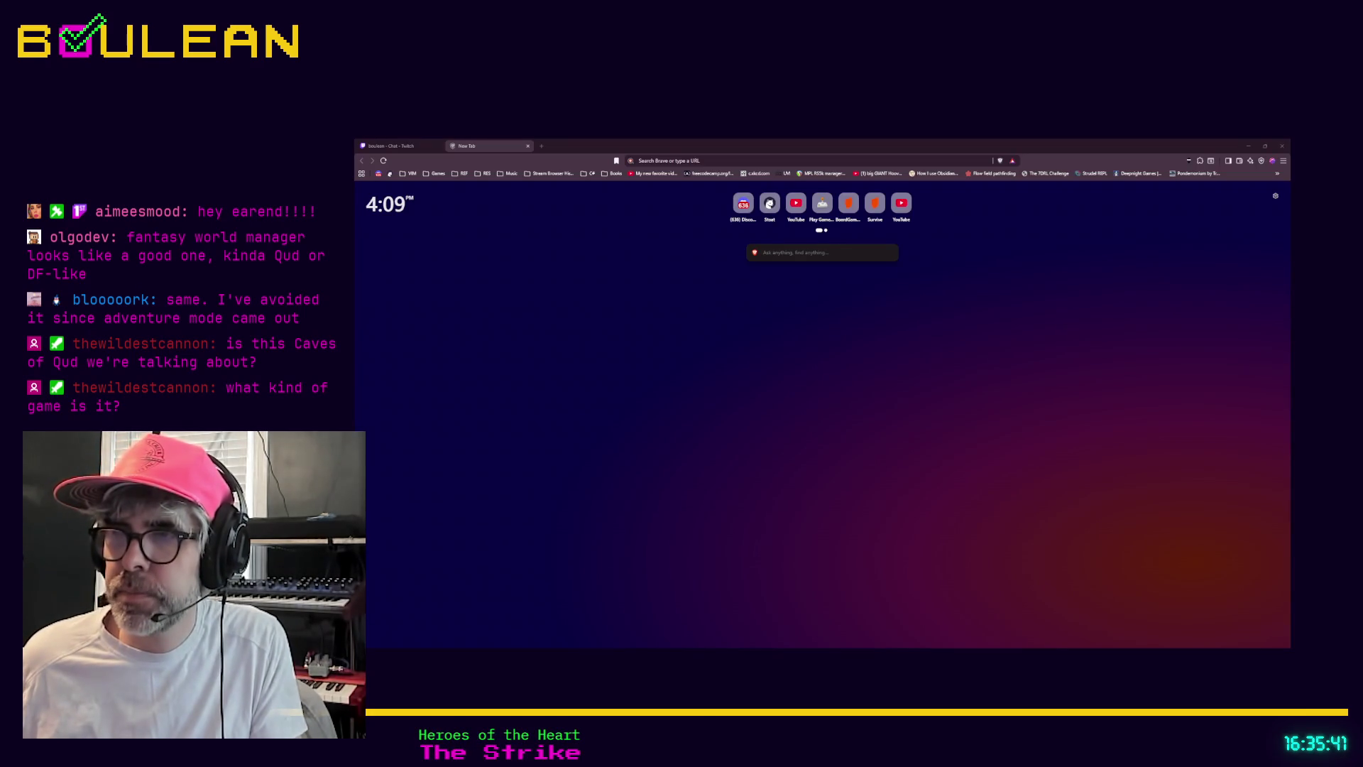
Step: Search 'fantasty world manager' in a new Brave tab and open its Steam store result
key("ctrl+t")
type("f")
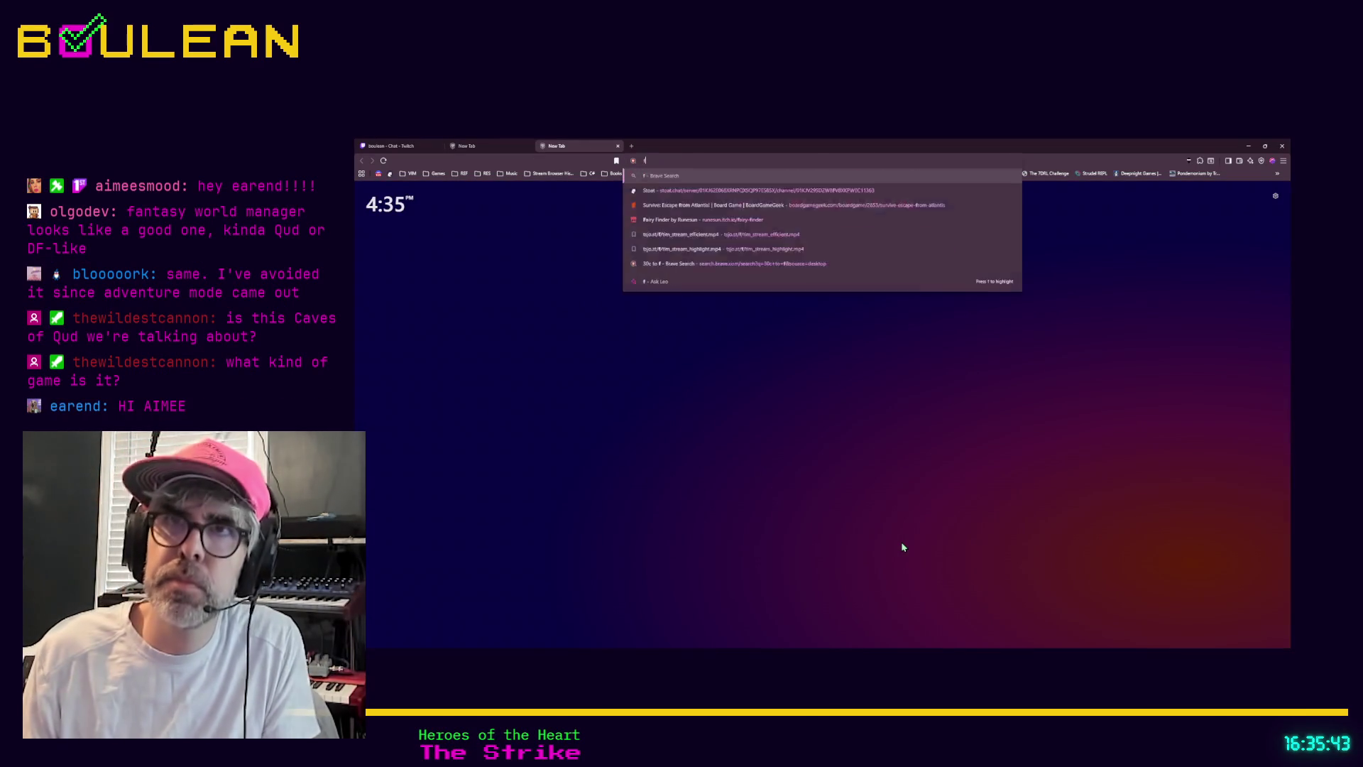
type("antasty")
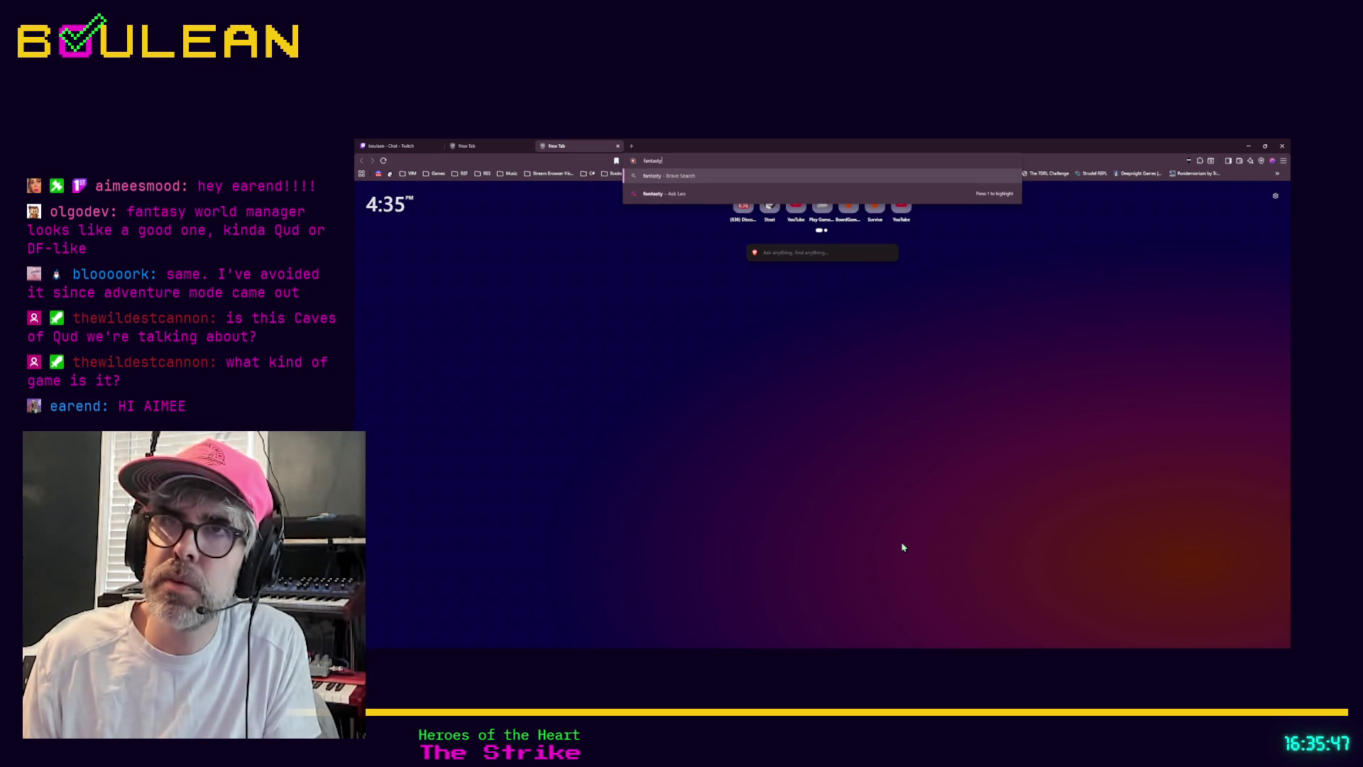
type(" world manager")
key("Return")
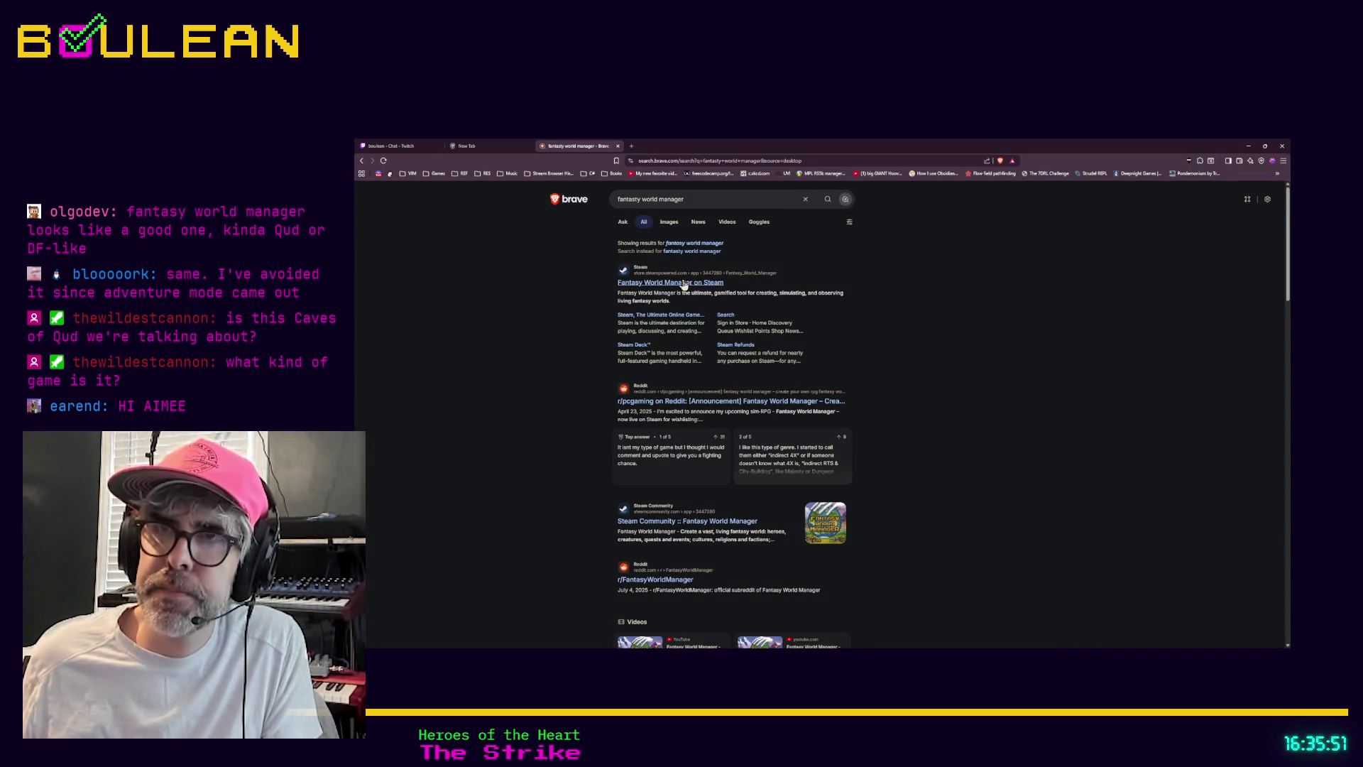
left_click(680, 285)
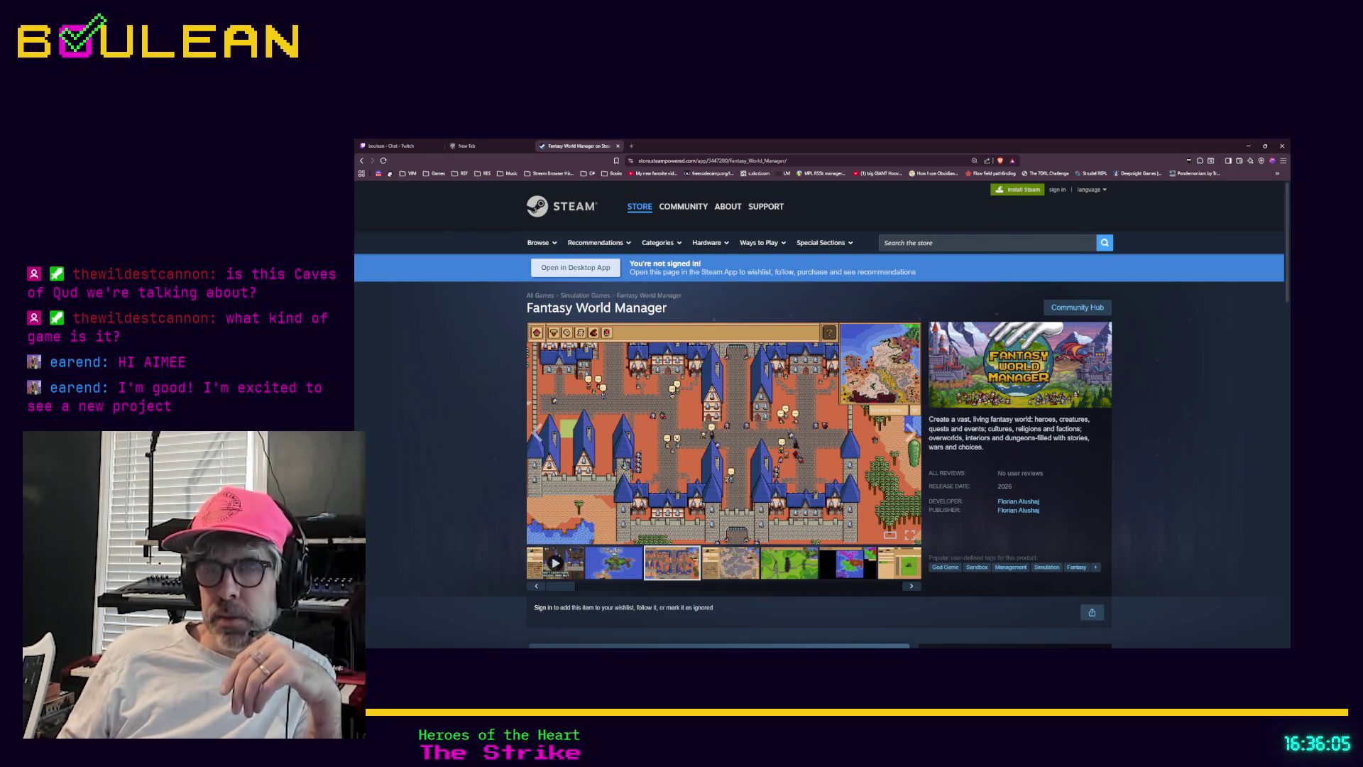
Step: View the world map screenshot and browse the Fantasy World Manager store page
left_click(600, 564)
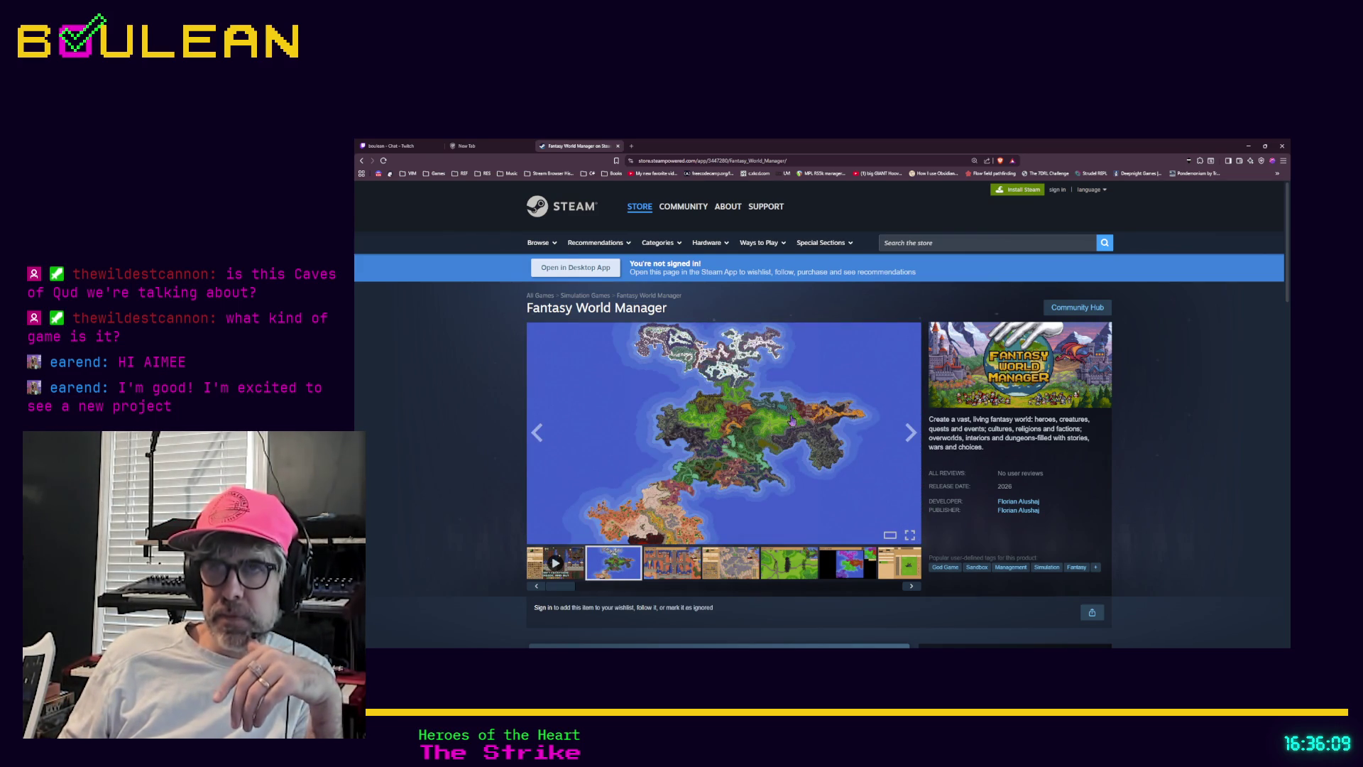
scroll(742, 443, "down", 2)
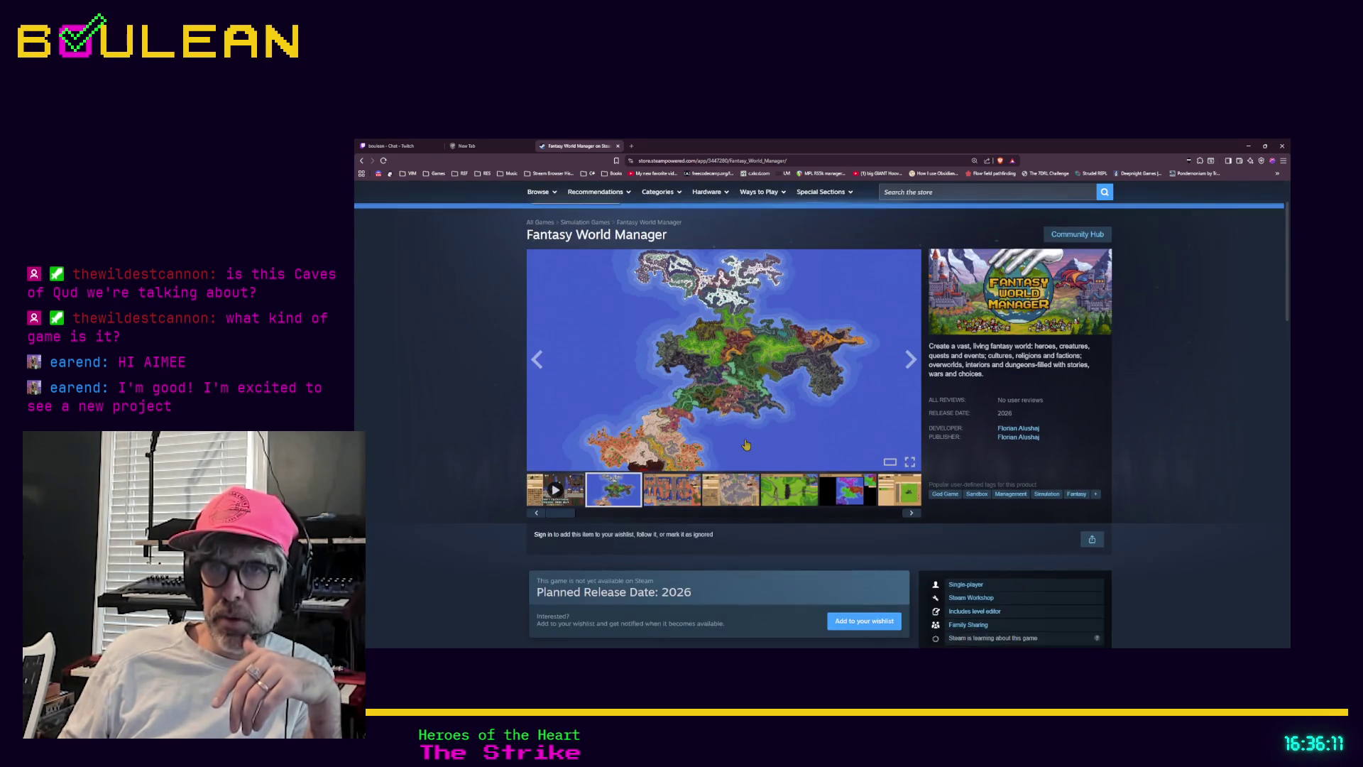
scroll(745, 445, "up", 1)
scroll(745, 445, "up", 1)
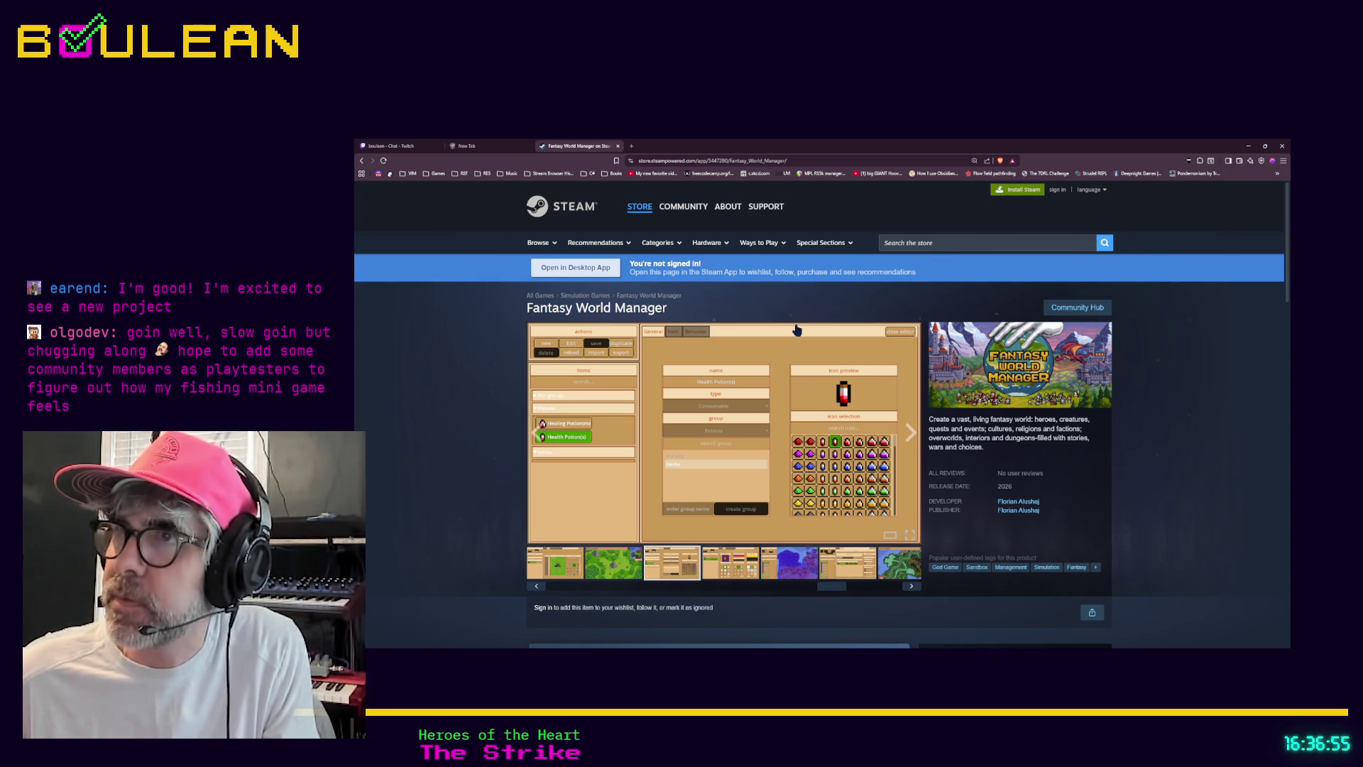
scroll(496, 414, "down", 2)
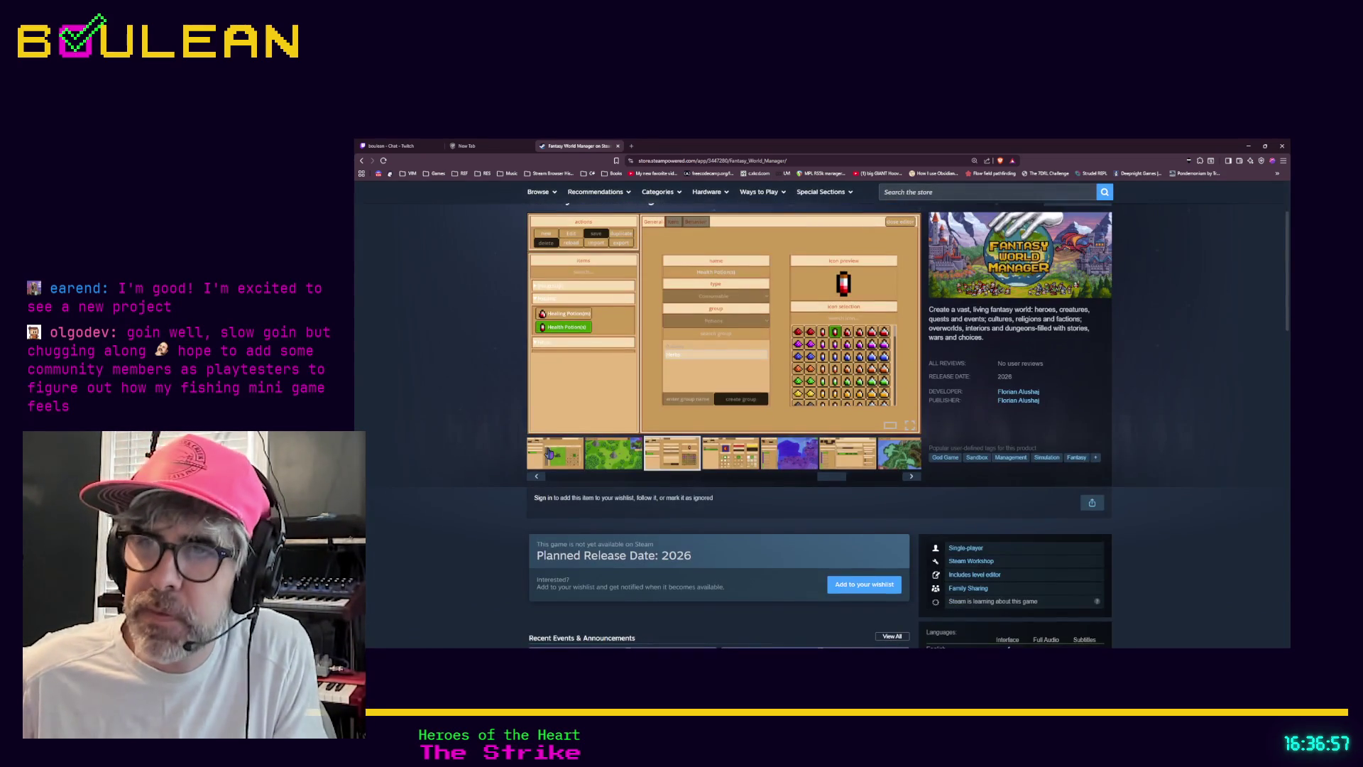
Step: Try adding the game to the wishlist, dismiss the sign-in prompt, and switch to Godot
left_click(883, 585)
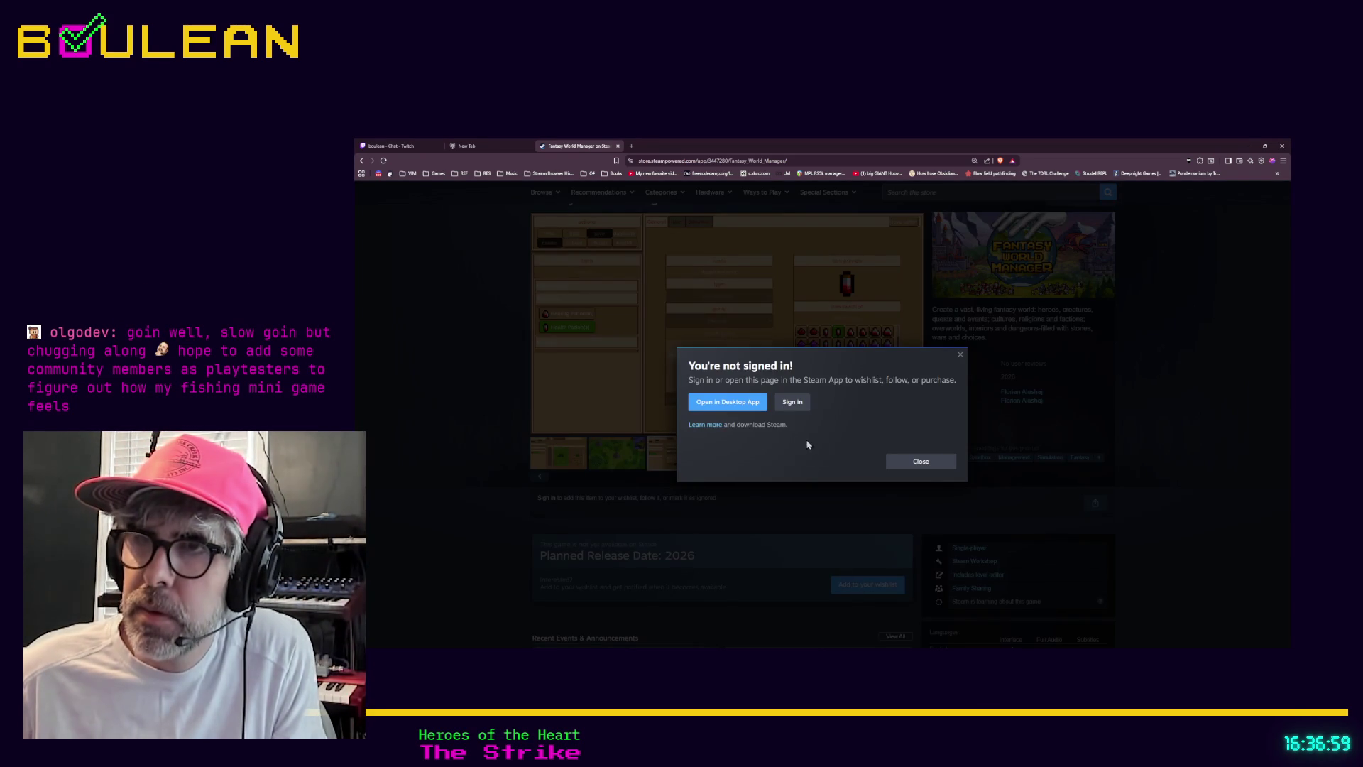
left_click(960, 357)
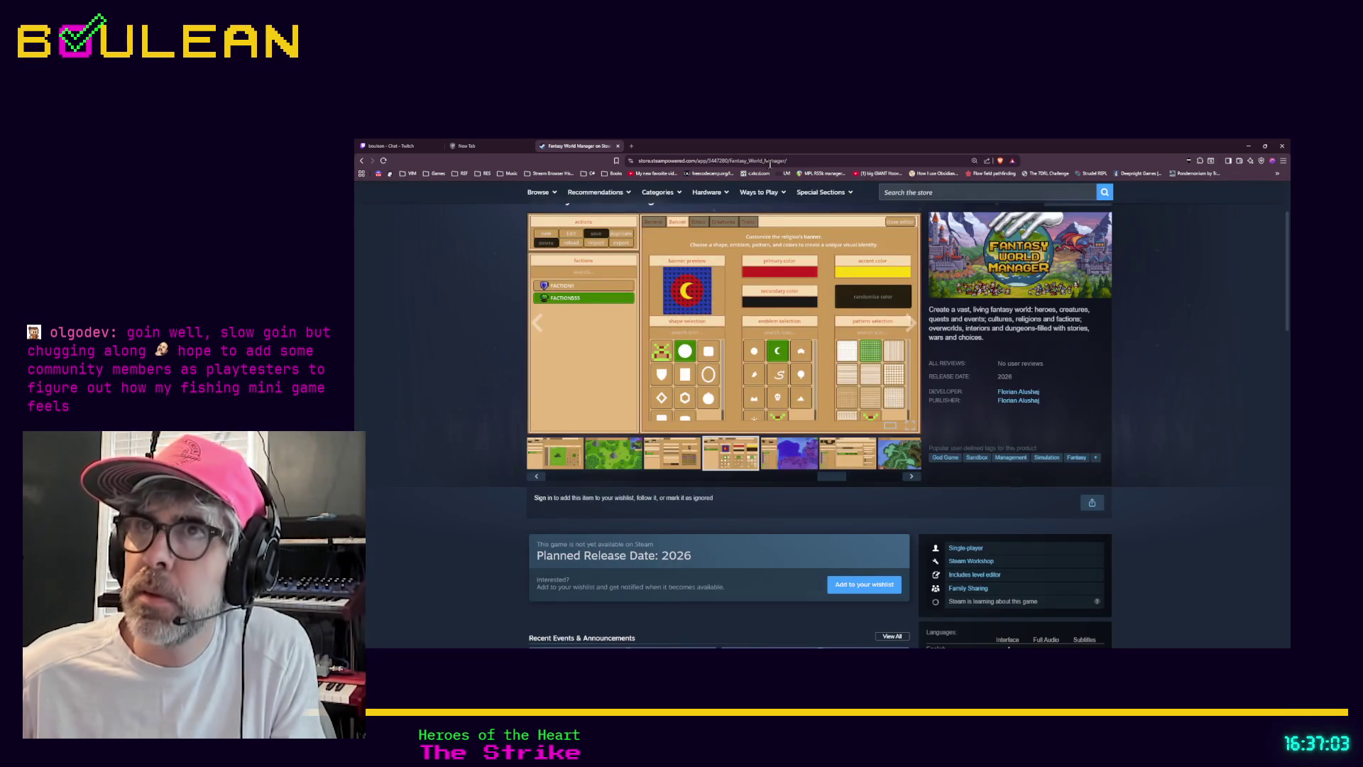
key("ctrl+l")
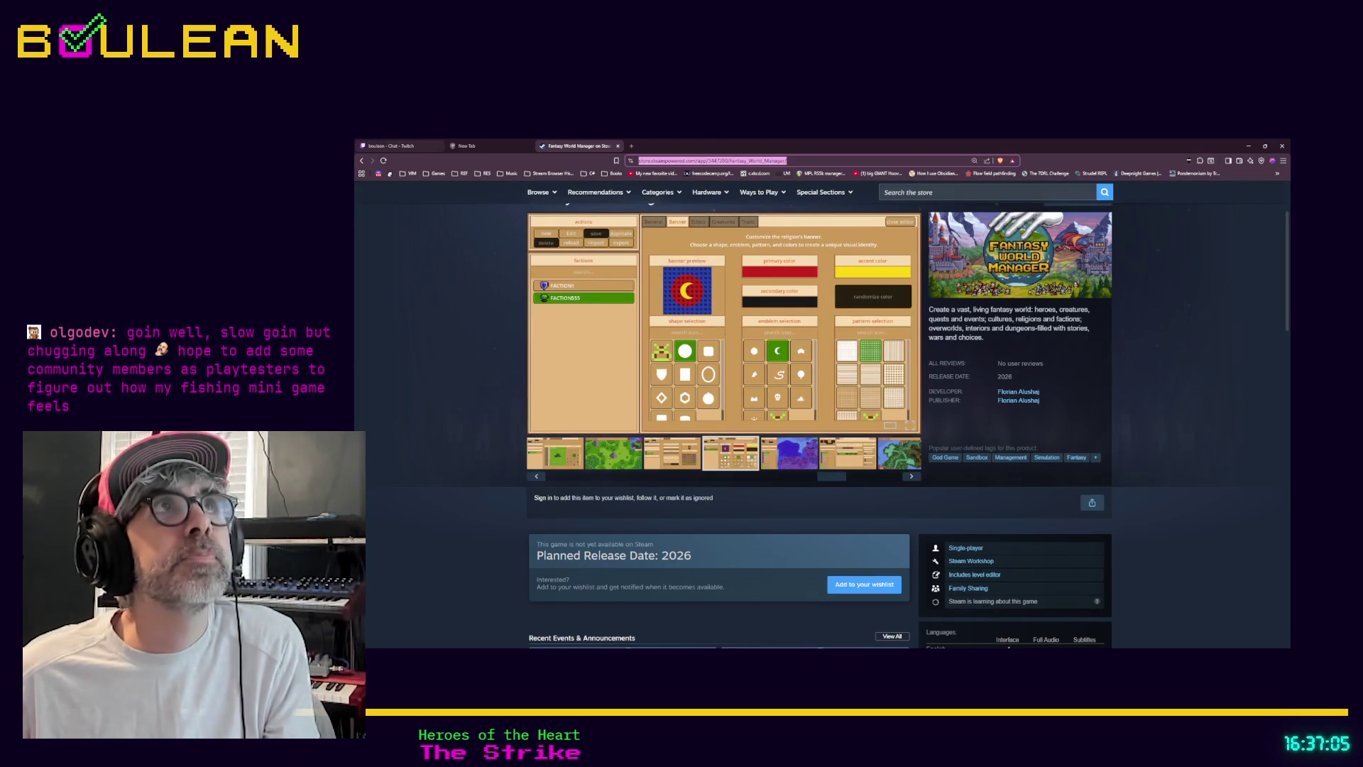
key("alt+Tab")
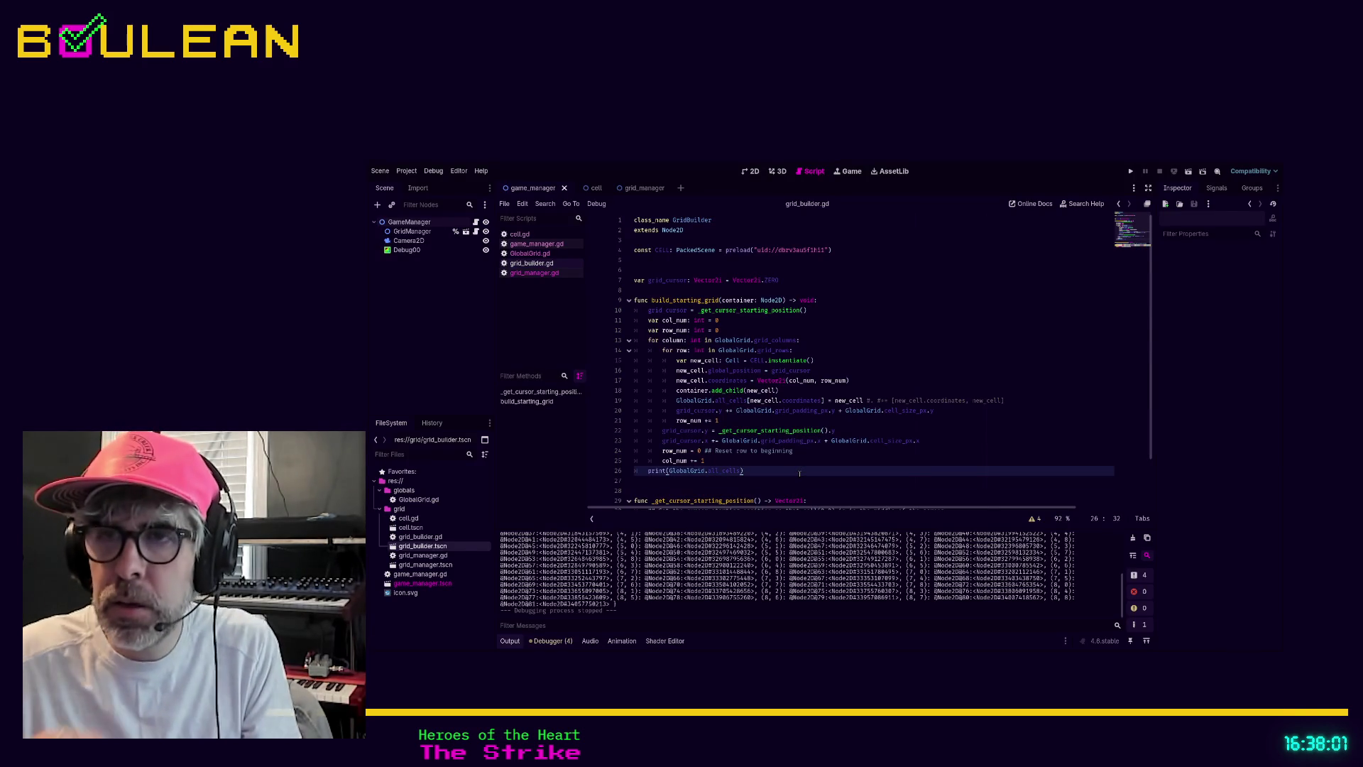
Step: Run the Godot project and bring its 9x9 grid game window to the front
key("F5")
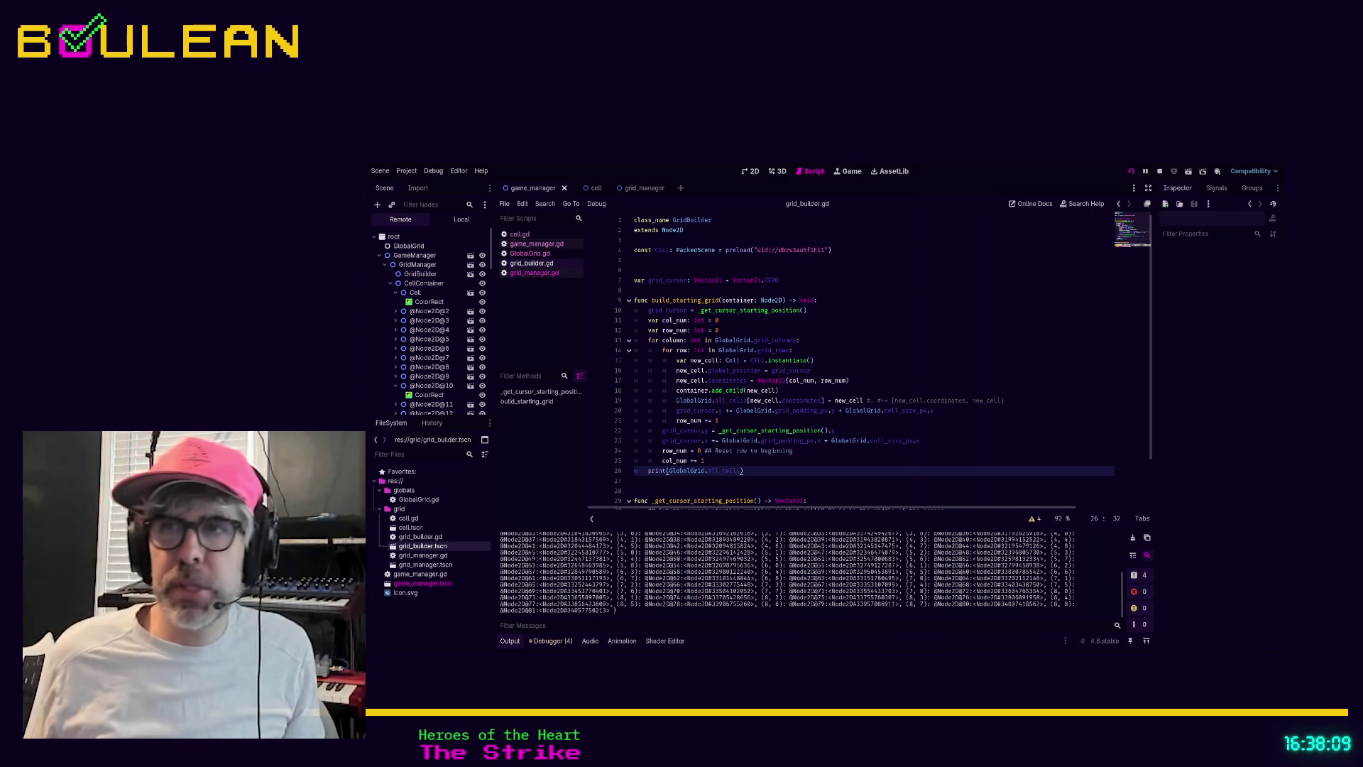
key("alt+Tab")
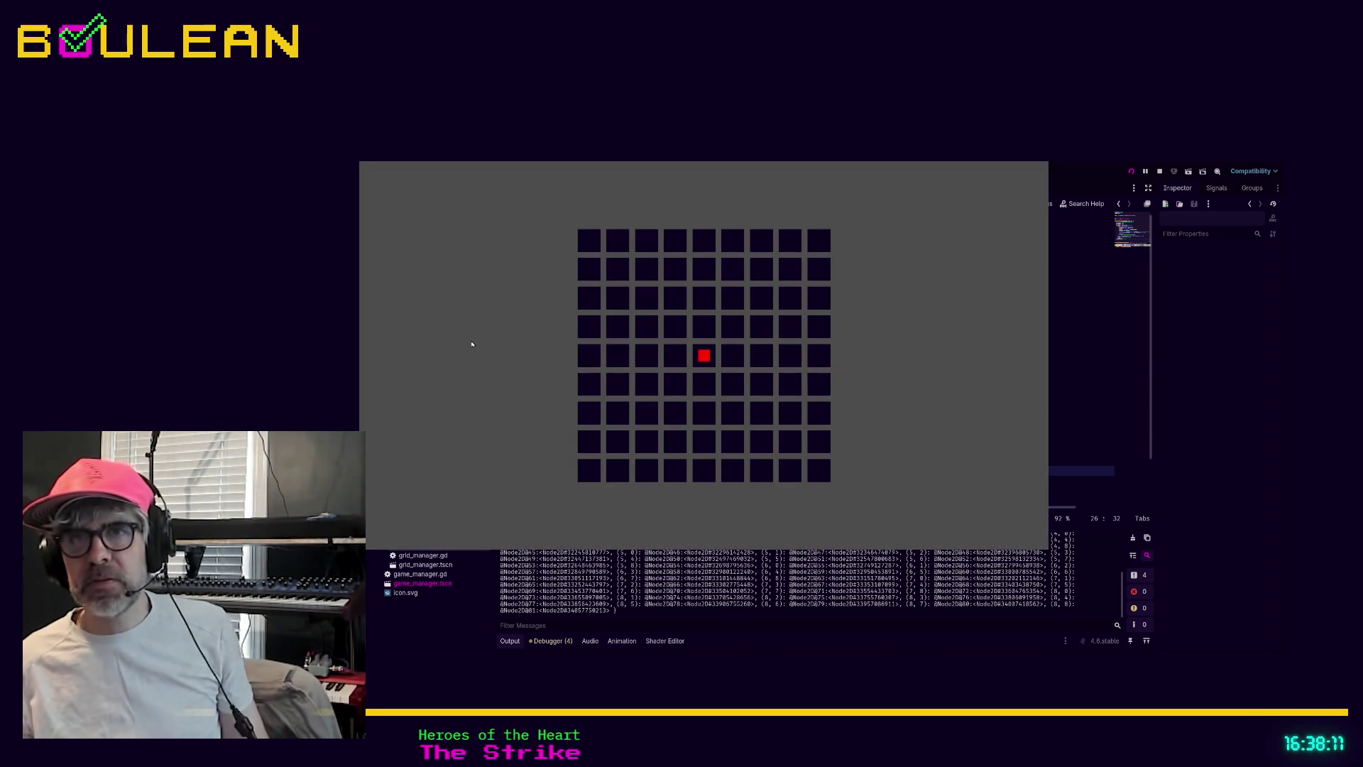
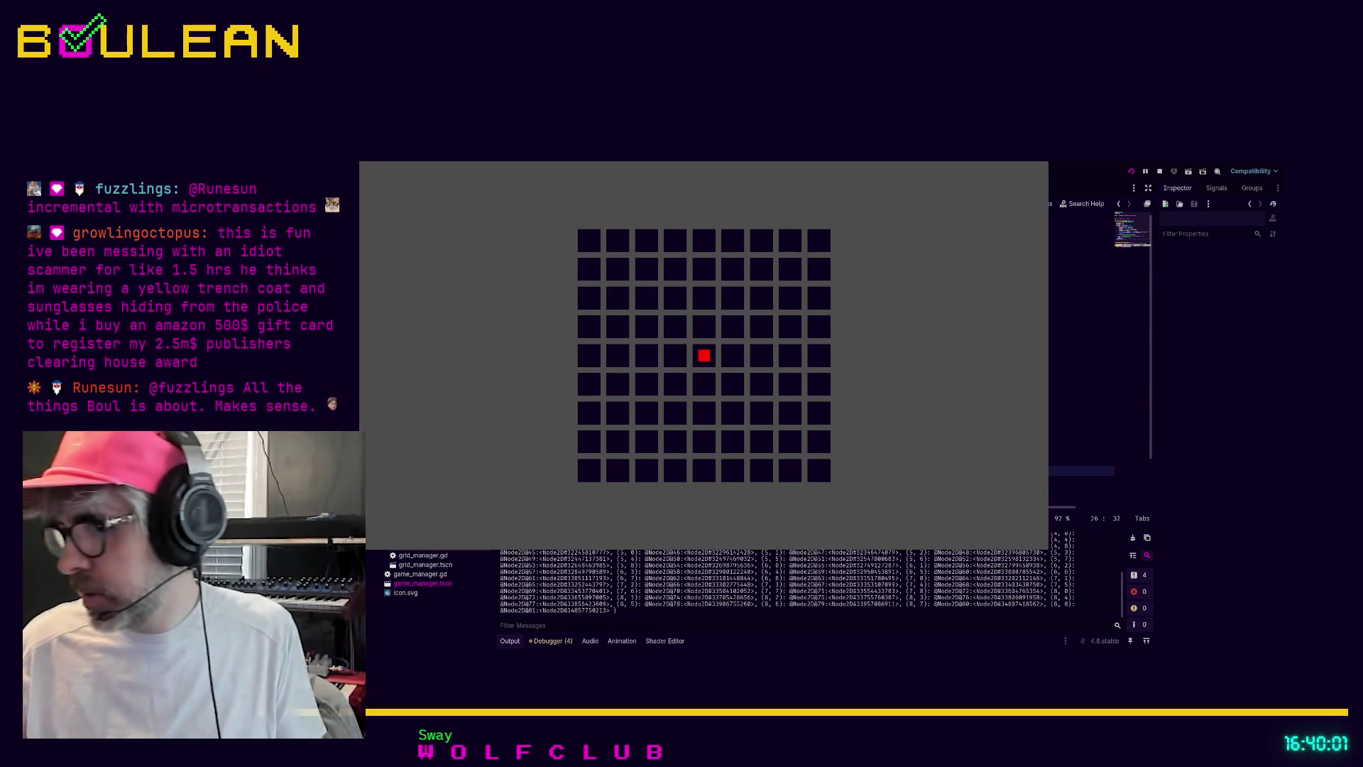
Step: Switch from the running Godot game to the Obsidian To Do note with Alt+Tab
key("alt+Tab")
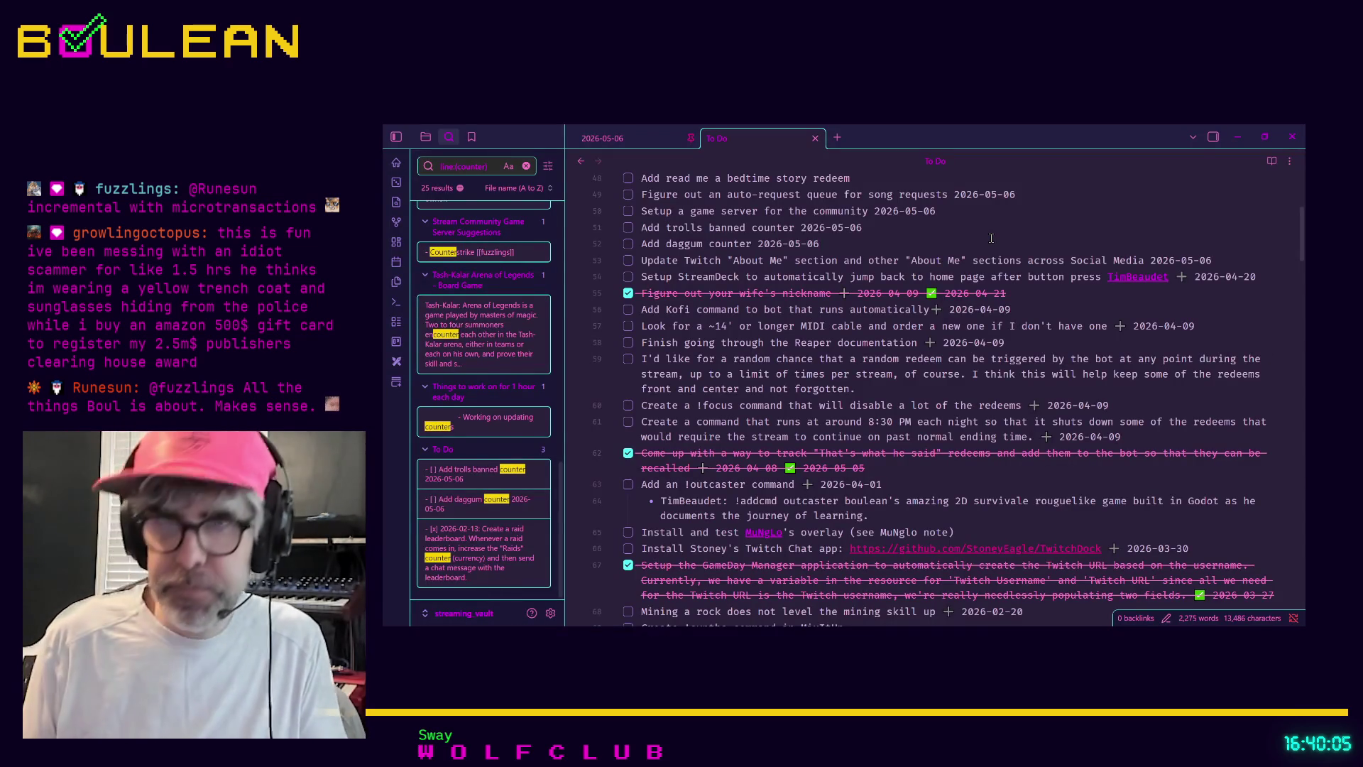
Step: Open the Book Recommendations note and add an empty table row below The Dragonbone Chair
key("ctrl+o")
key("Down")
key("Down")
key("Return")
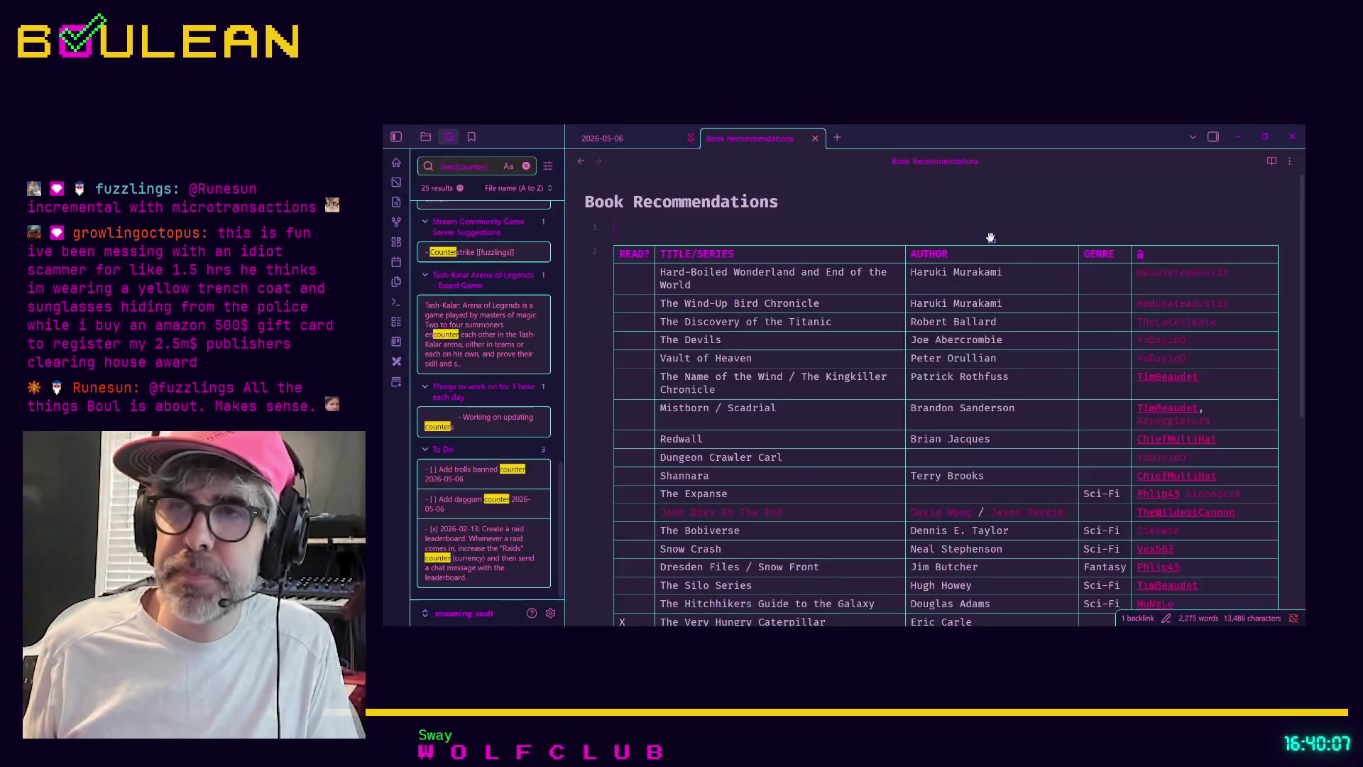
scroll(902, 466, "down", 5)
scroll(901, 466, "down", 3)
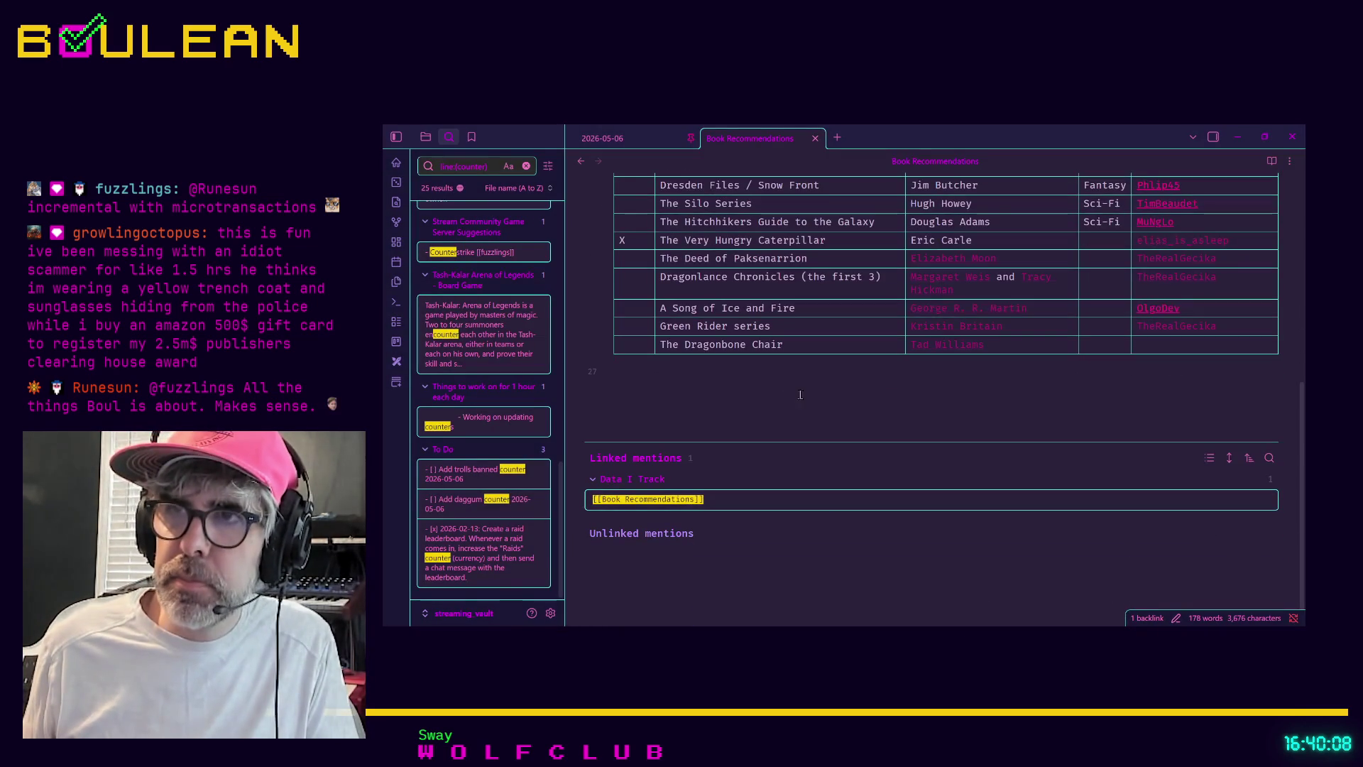
left_click(823, 362)
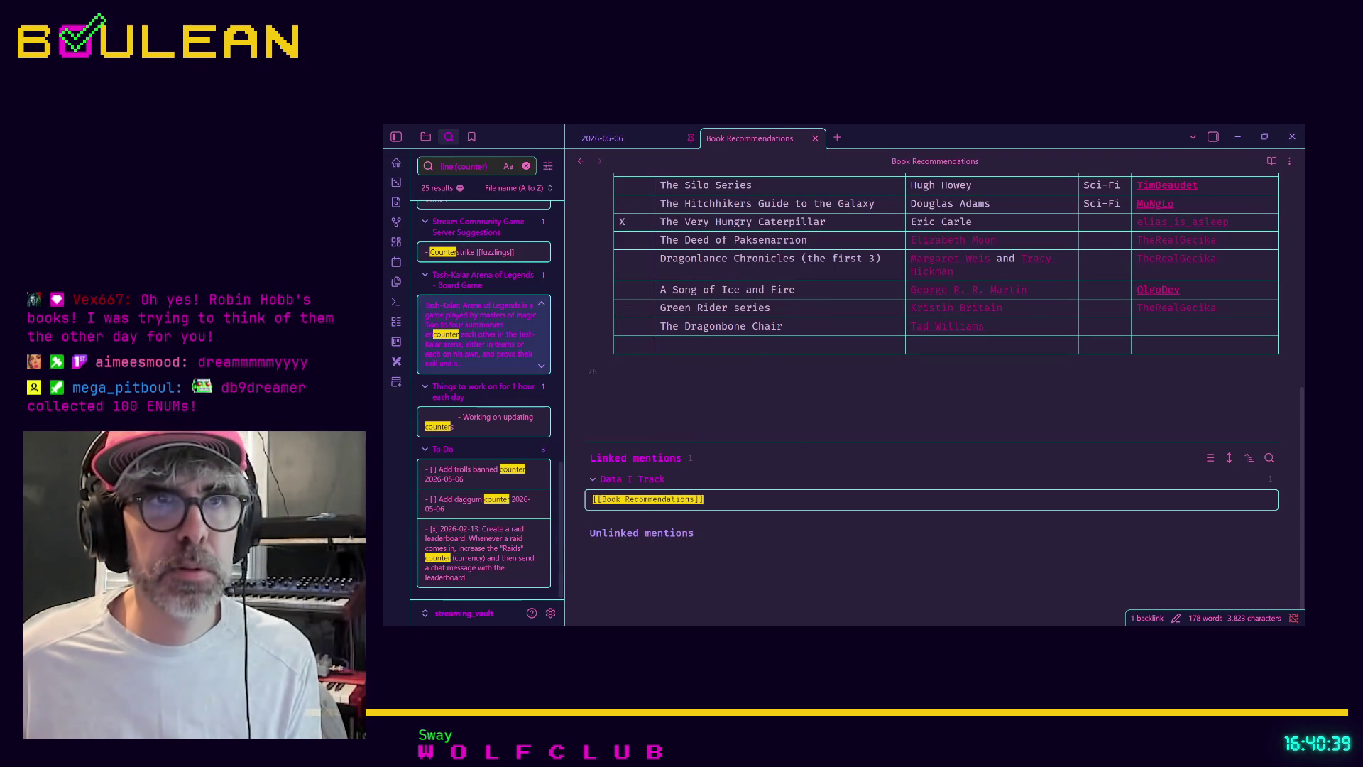
Step: Enter The Fool's Trilogy as the title in the new empty row
left_click(685, 343)
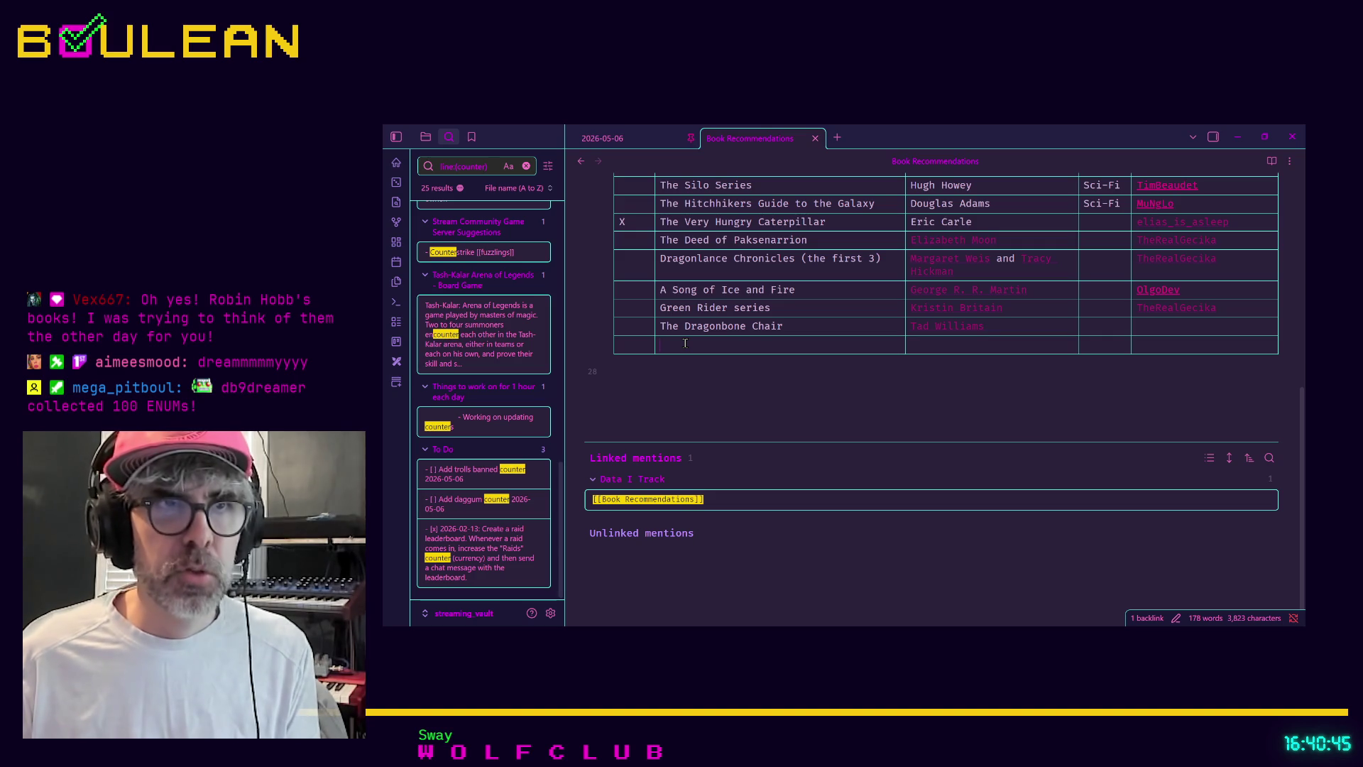
type("The F")
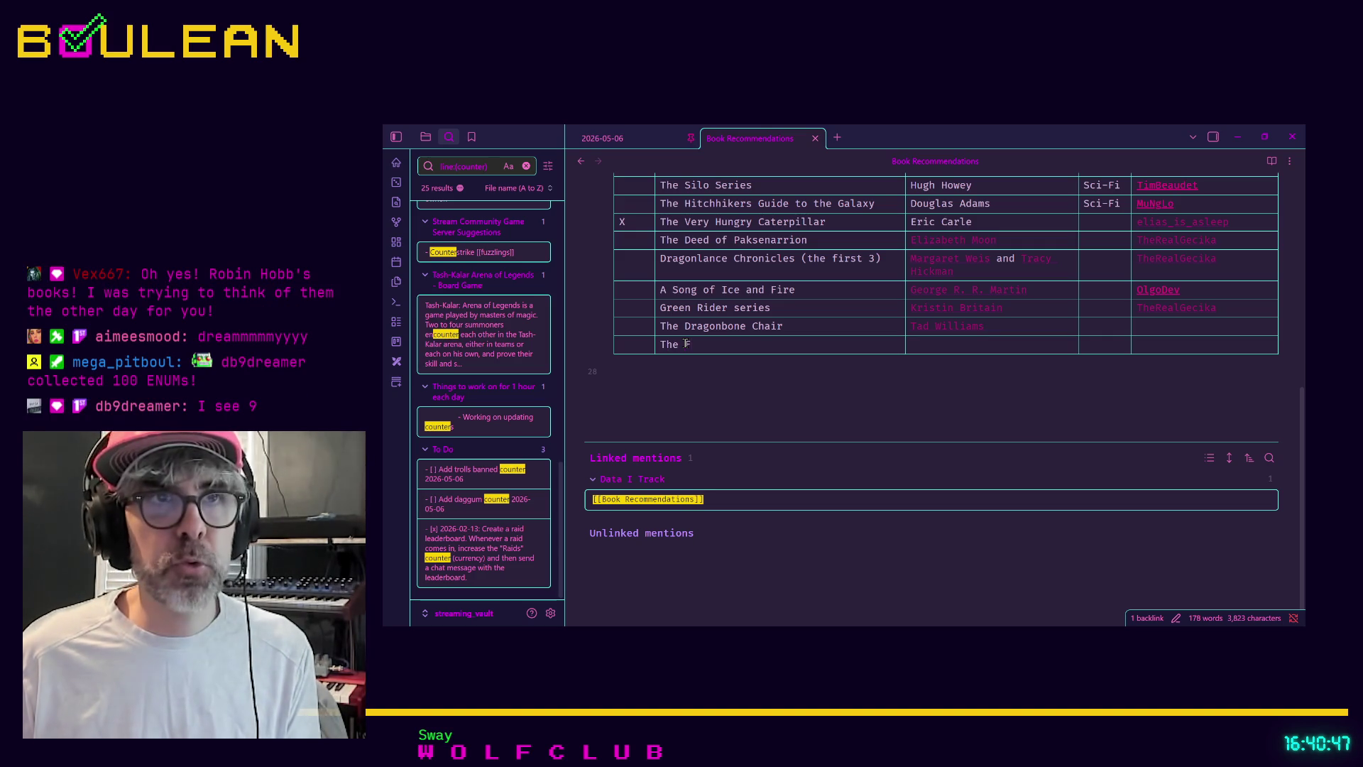
type("ool's")
type(" Trio")
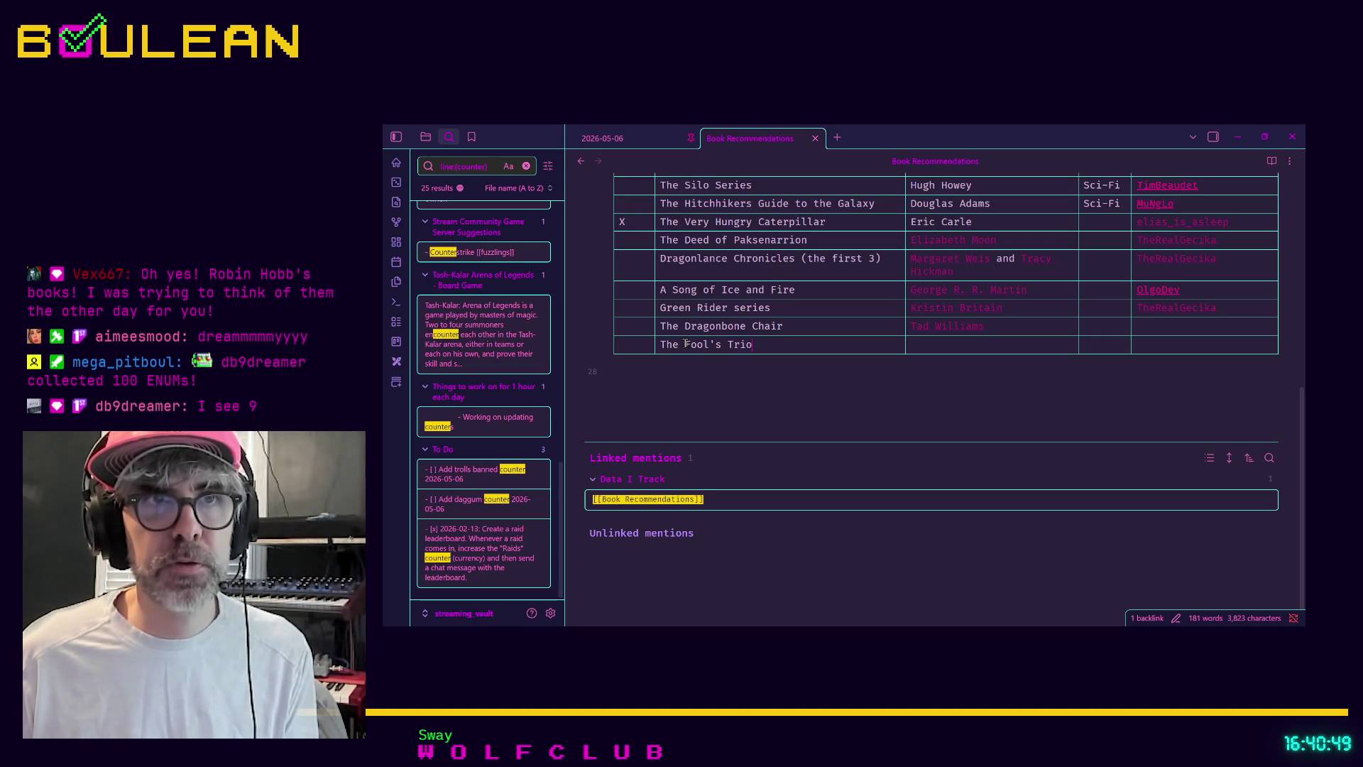
type("og")
type("y and the")
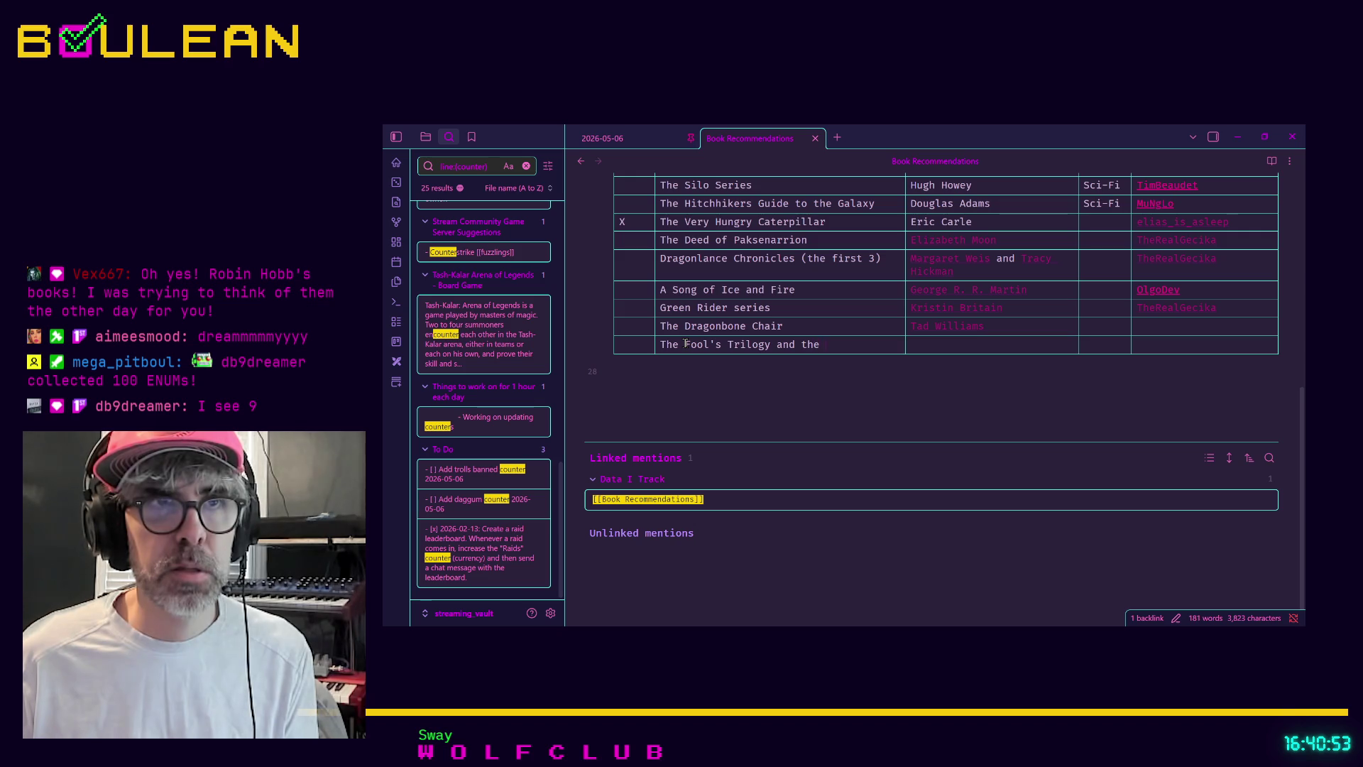
key("BackSpace")
key("BackSpace")
key("BackSpace")
key("BackSpace")
key("BackSpace")
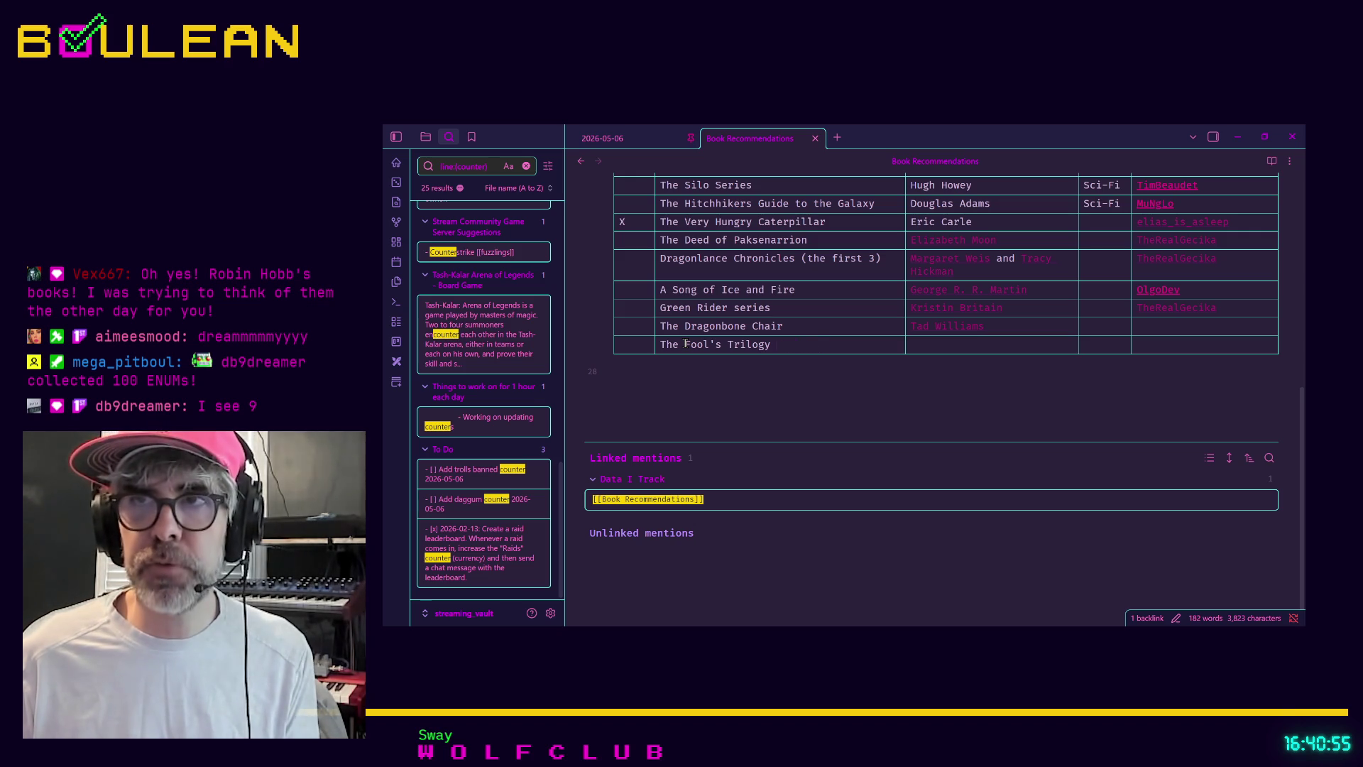
Step: Add a row for The Assassin's Trilogy and start a [[Robin Hobb]] author link
key("Return")
type("T")
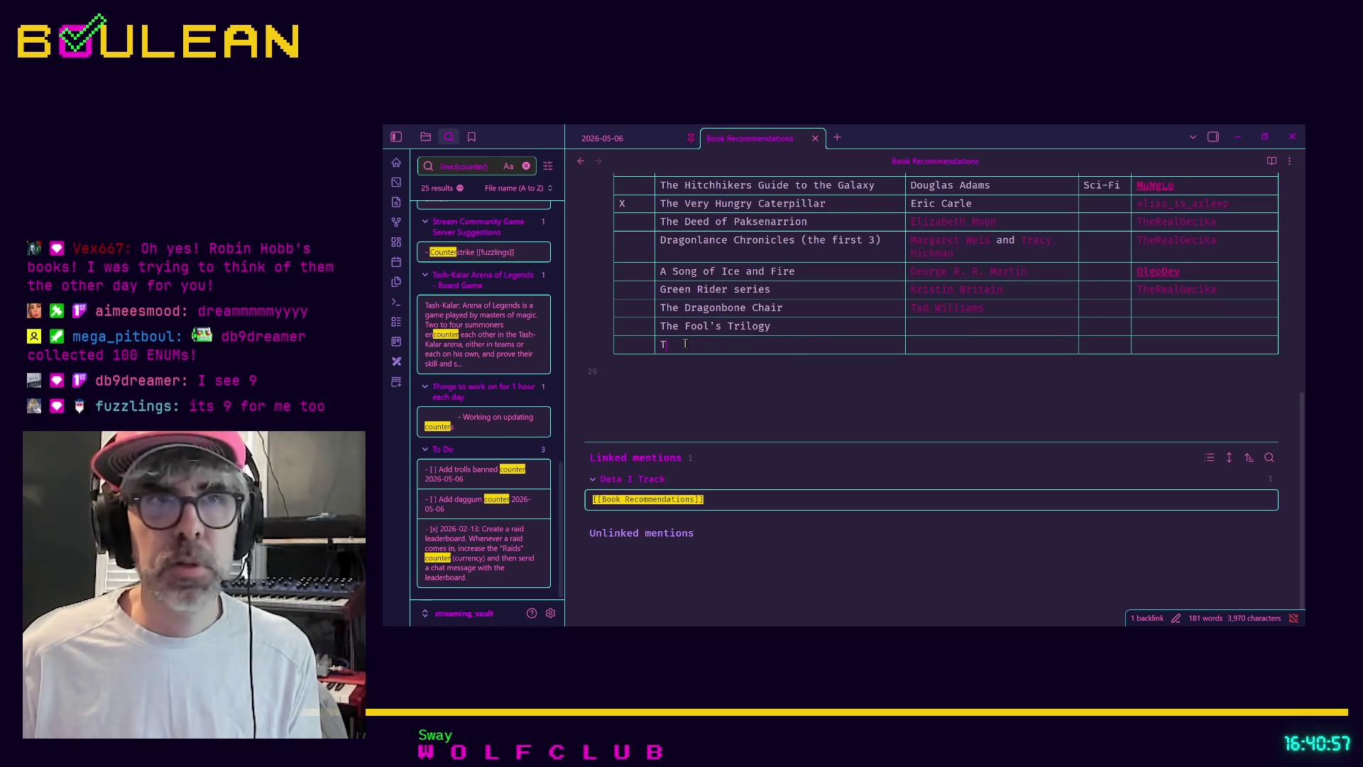
type("he Ass")
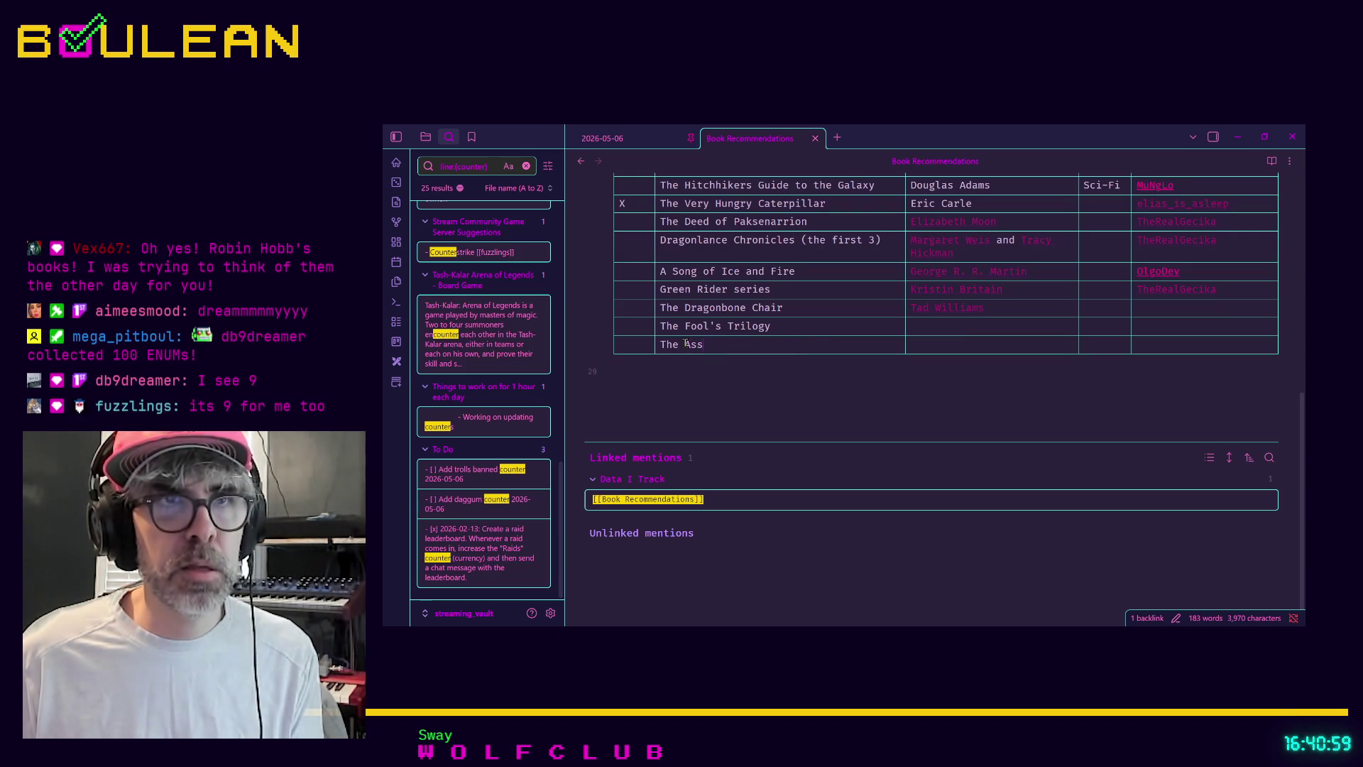
type("assin's Trilogy")
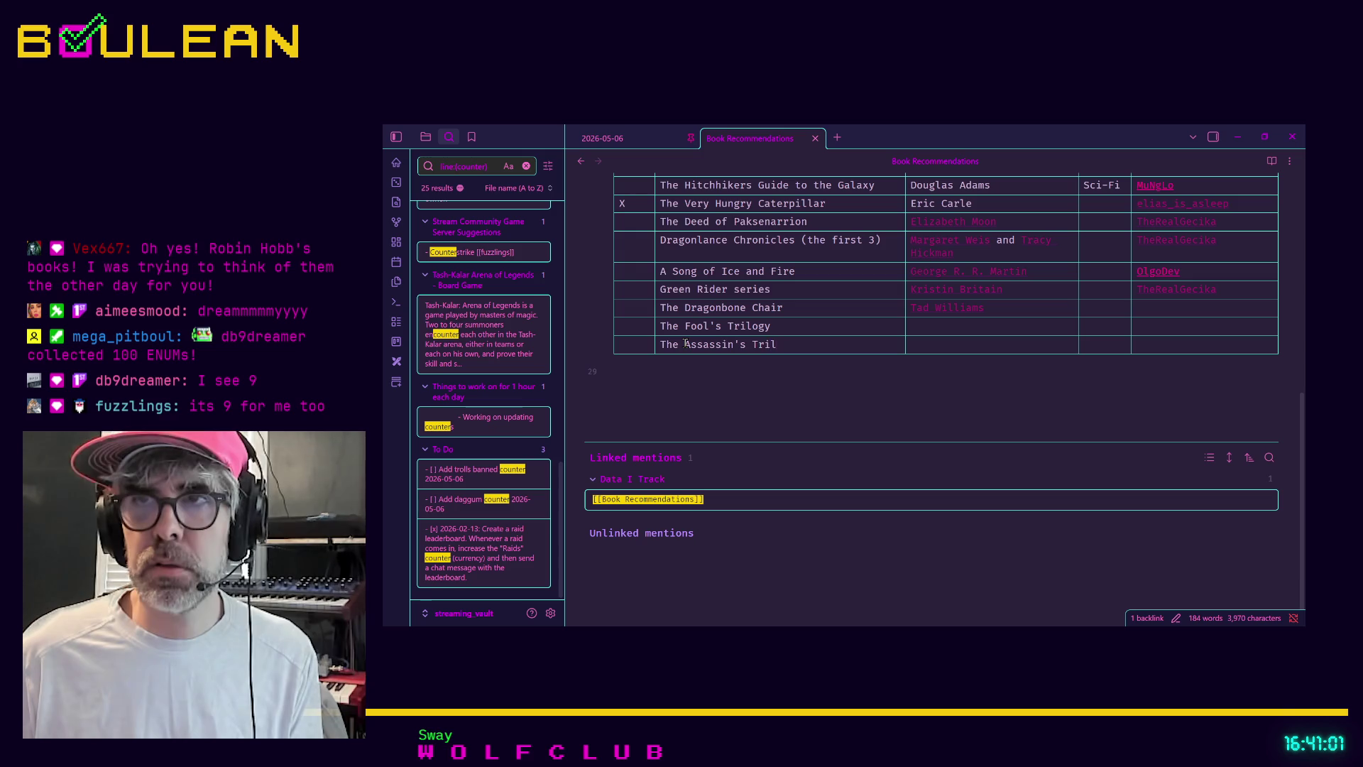
key("Tab")
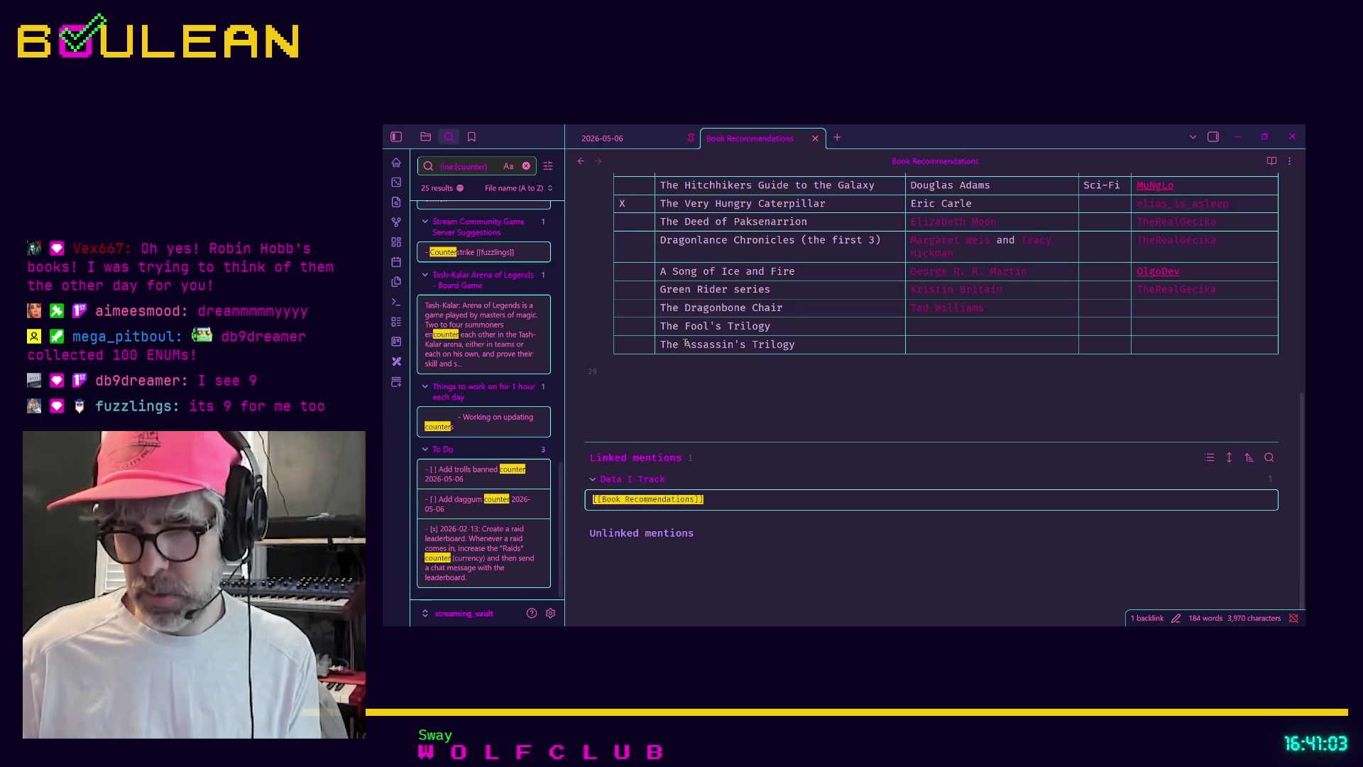
type("[[RobinH")
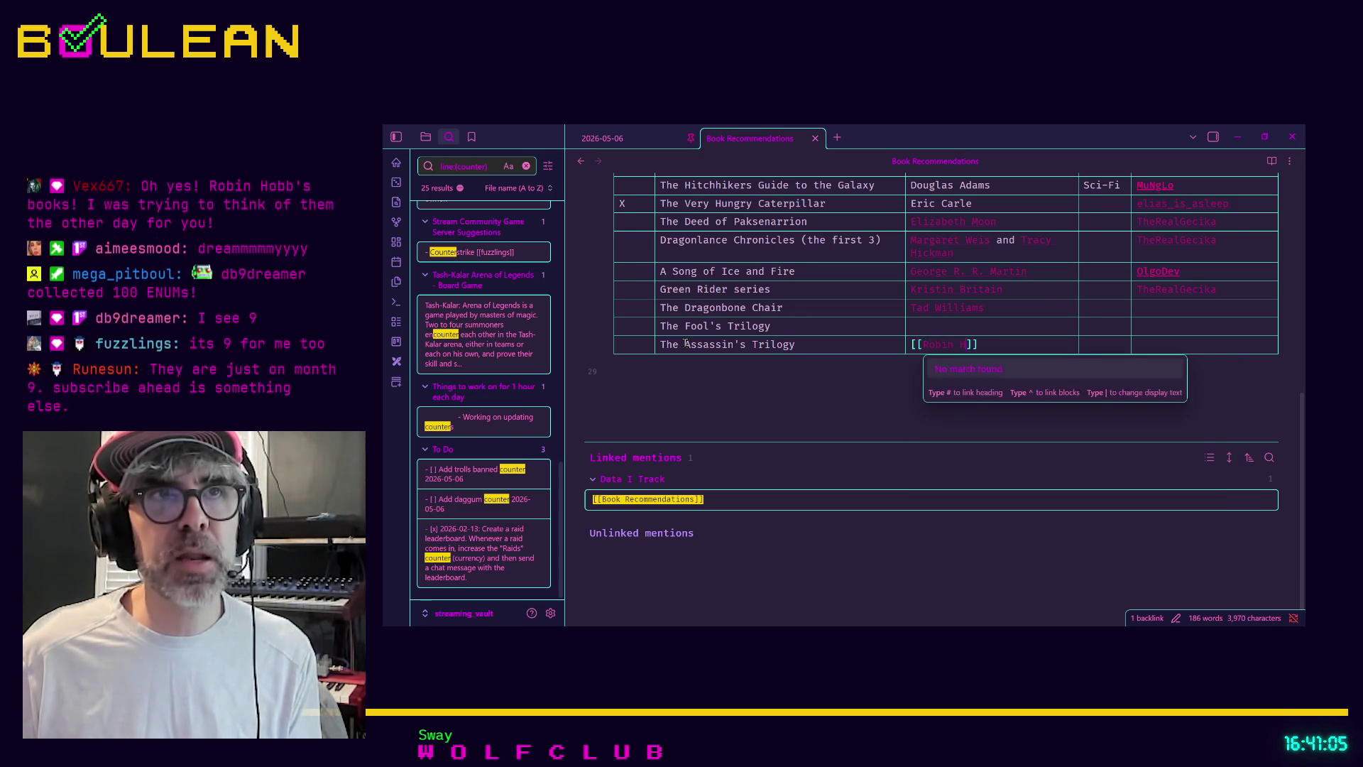
type("bb")
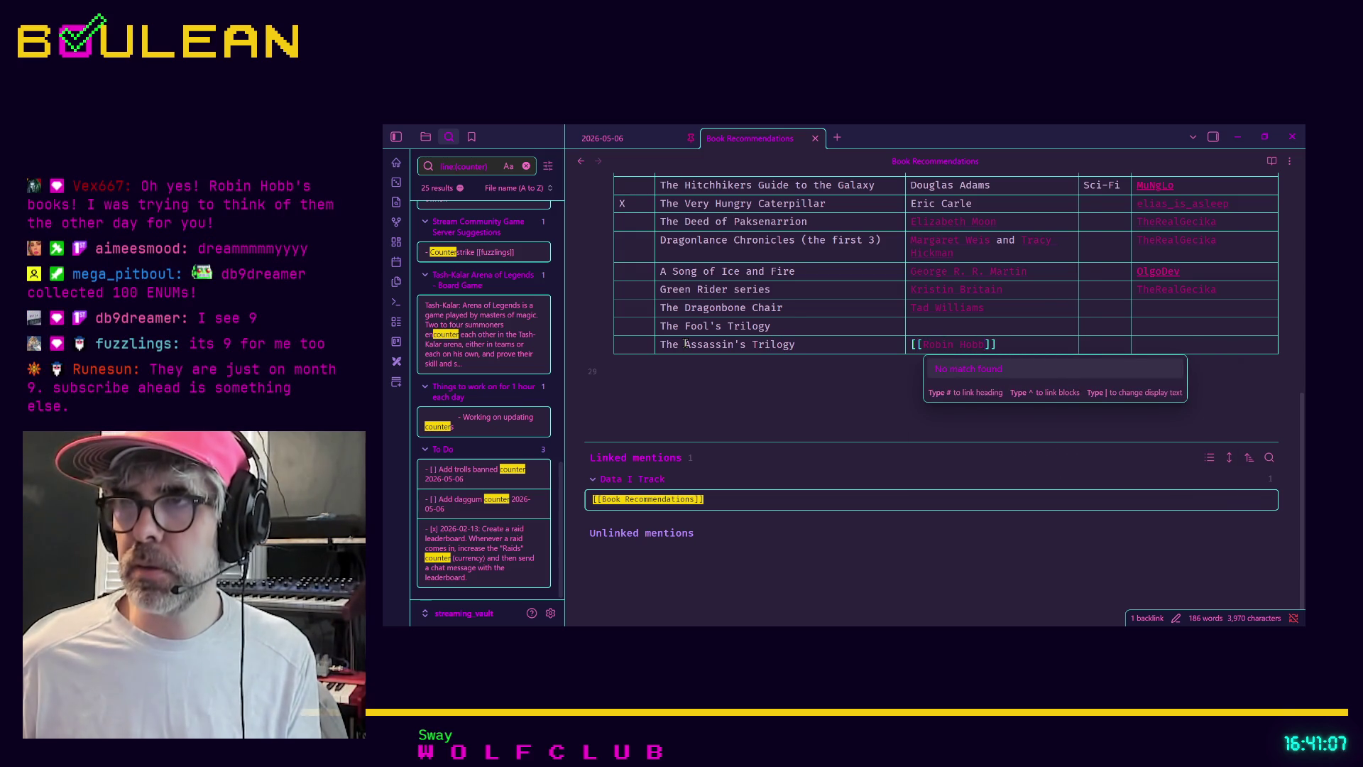
Step: Set [[Robin Hobb]] as author for both The Assassin's Trilogy and The Fool's Trilogy
key("Escape")
key("Up")
type("[[Rob")
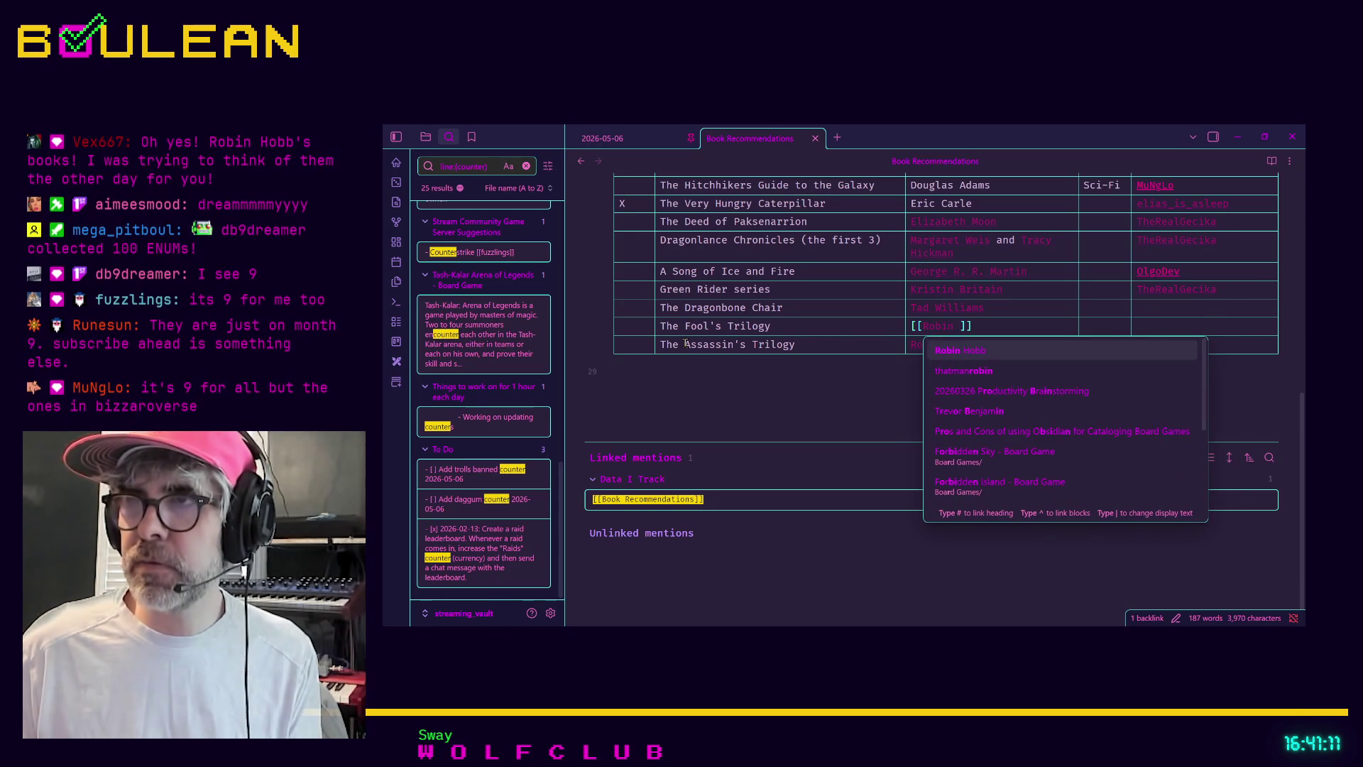
type("in Hobb")
key("Escape")
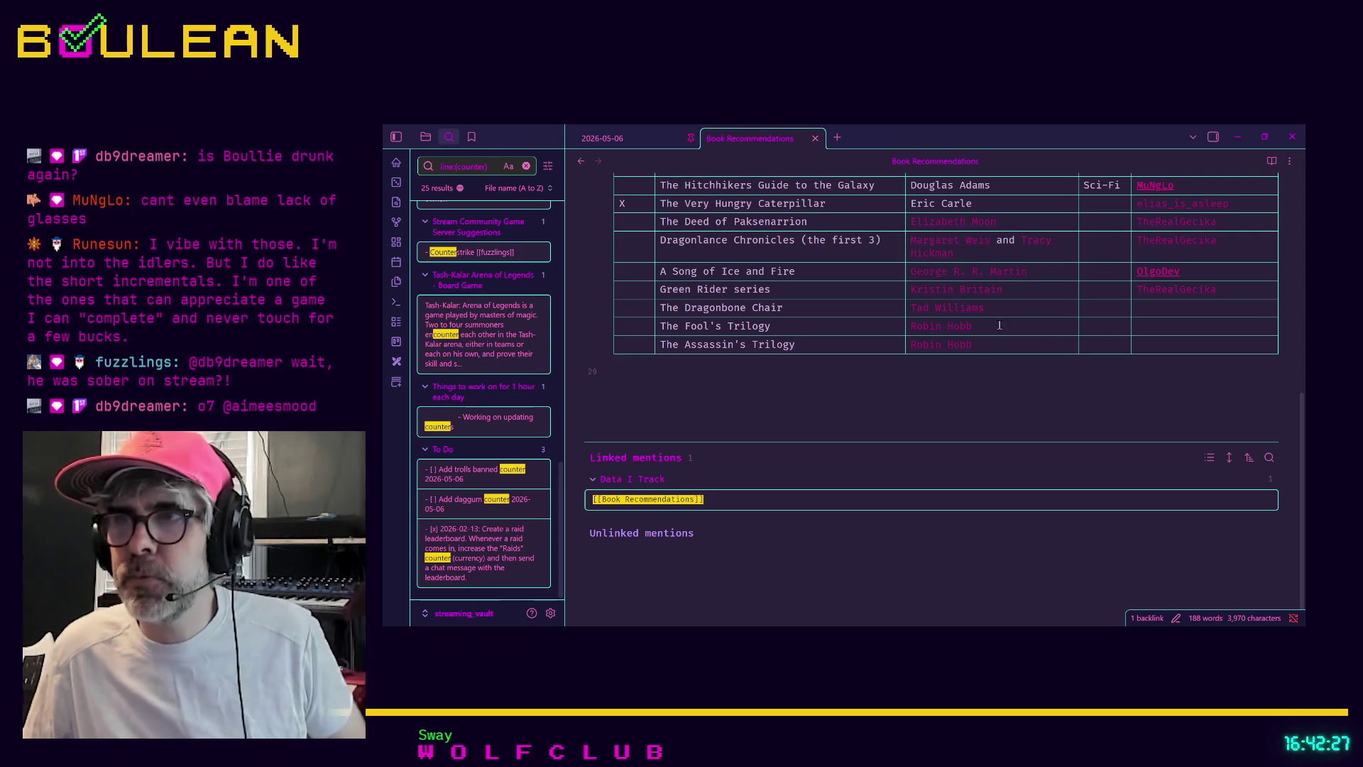
Step: Credit [[TheRealGecika]] in the last cell of both Robin Hobb rows
left_click(1222, 352)
type("[[The Re")
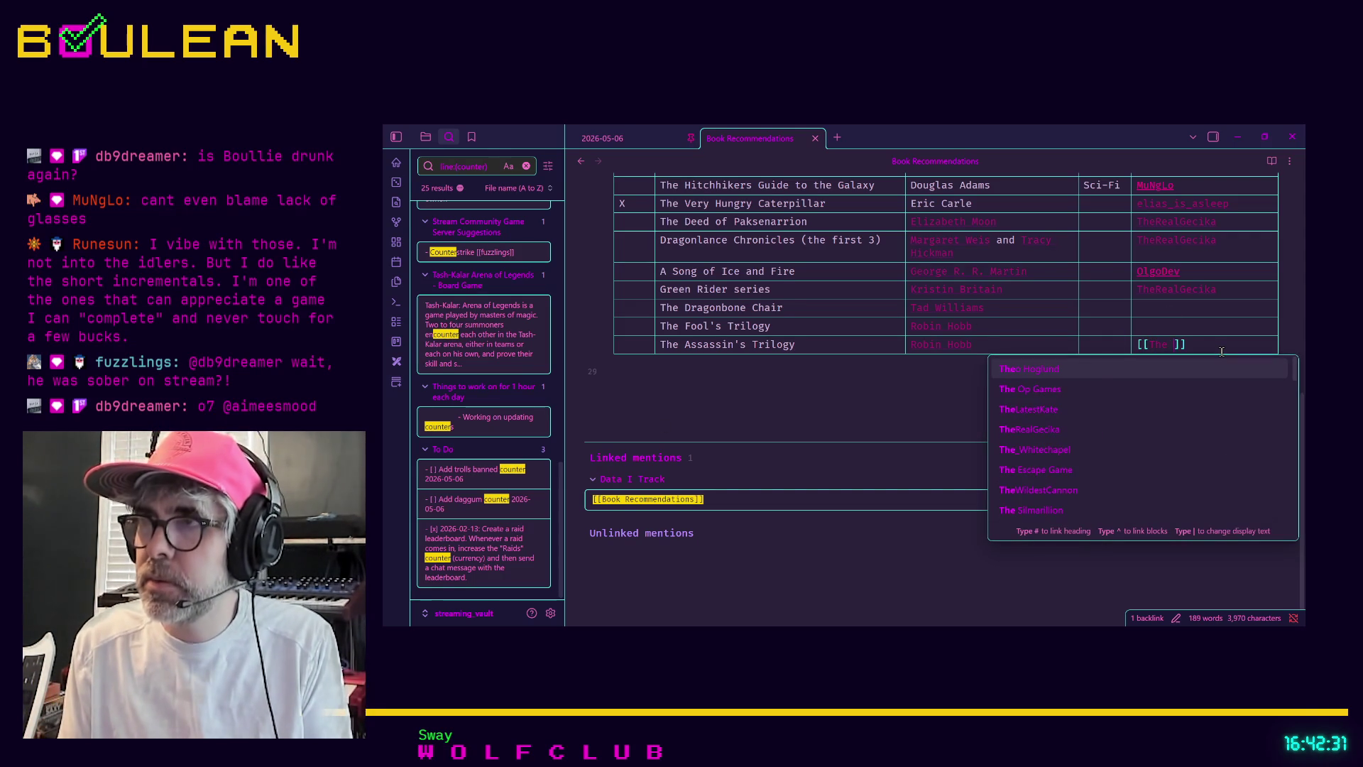
key("BackSpace")
key("BackSpace")
key("BackSpace")
type("RealGecika")
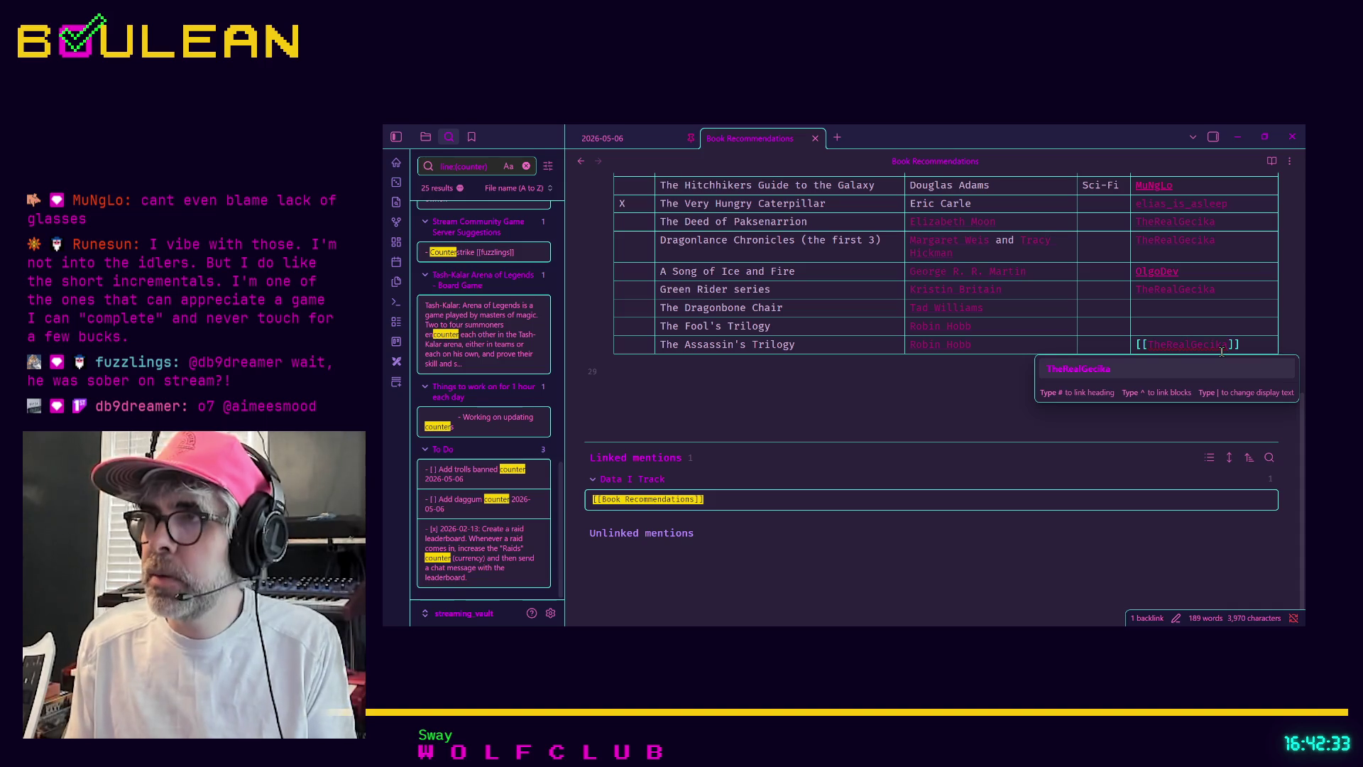
key("Return")
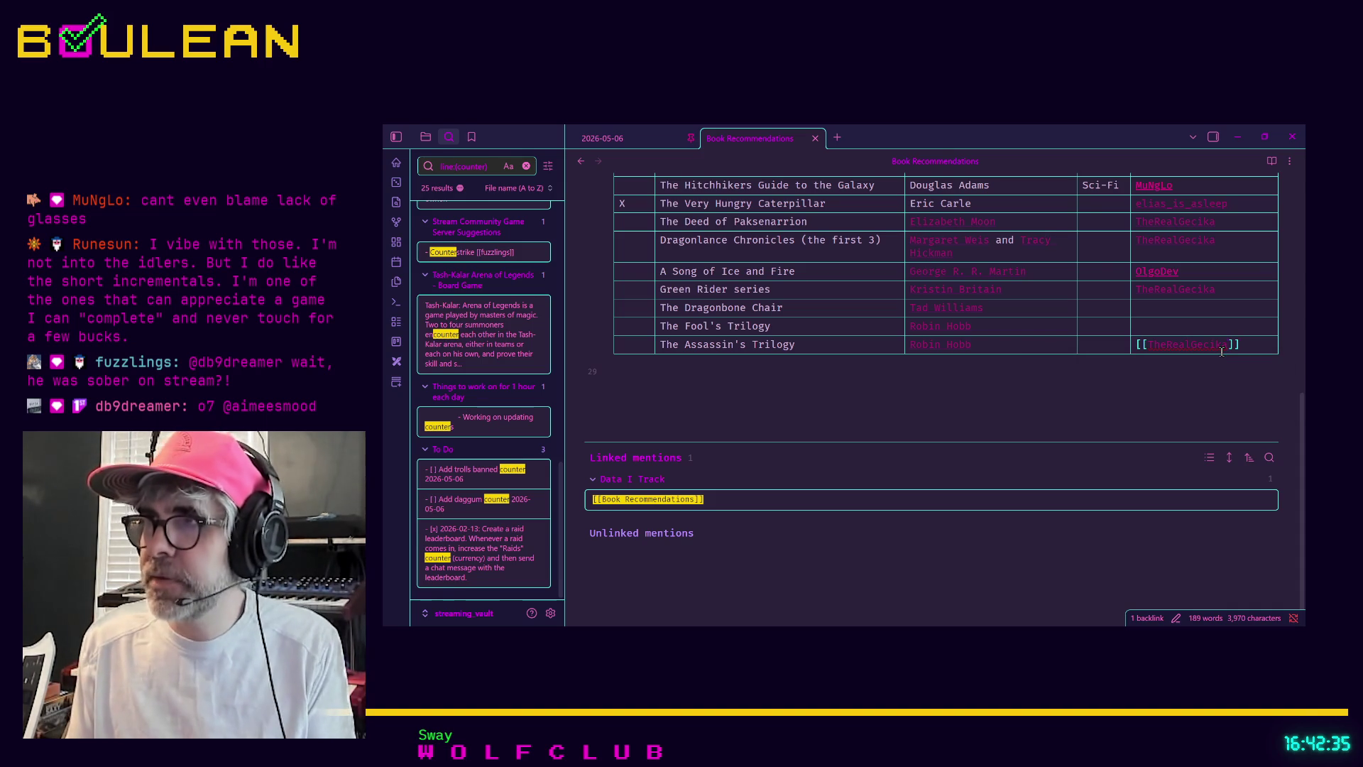
key("Up")
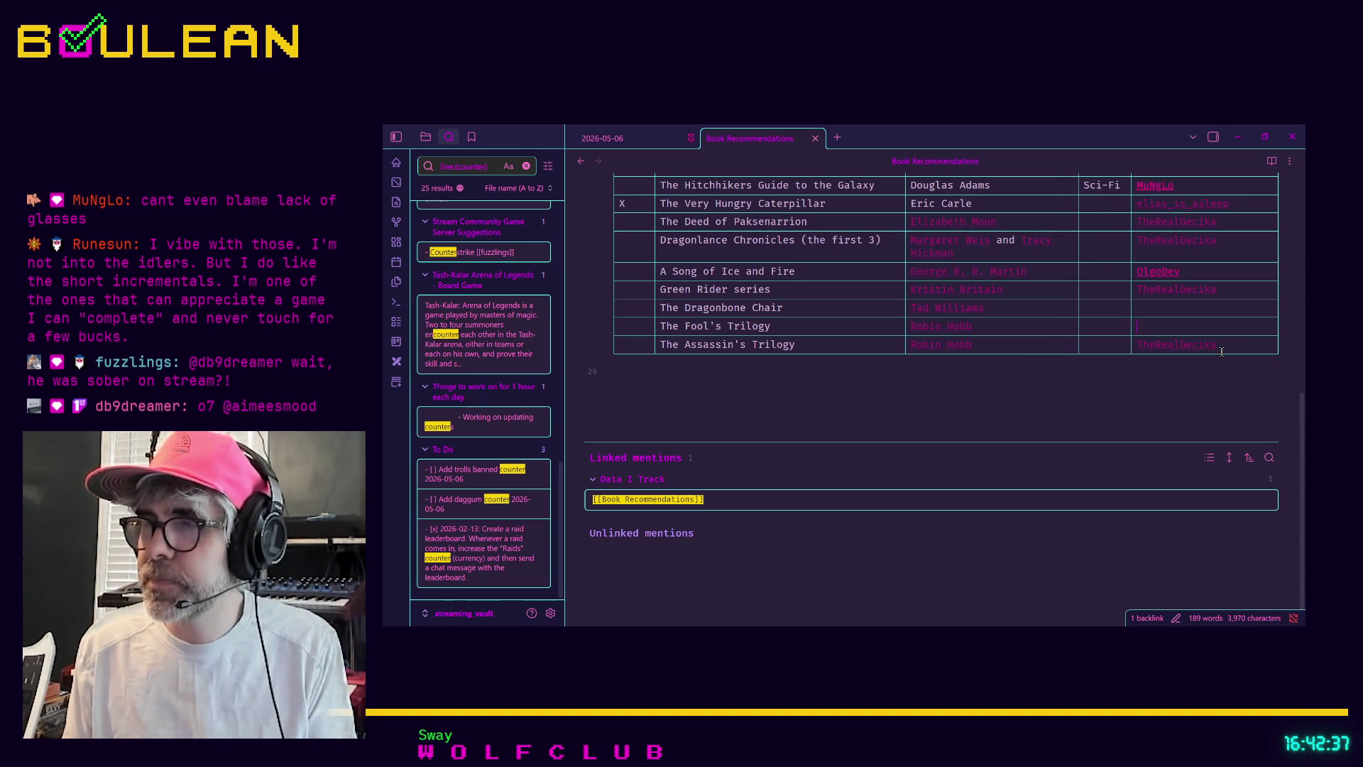
type("[[TheRealGecika]]")
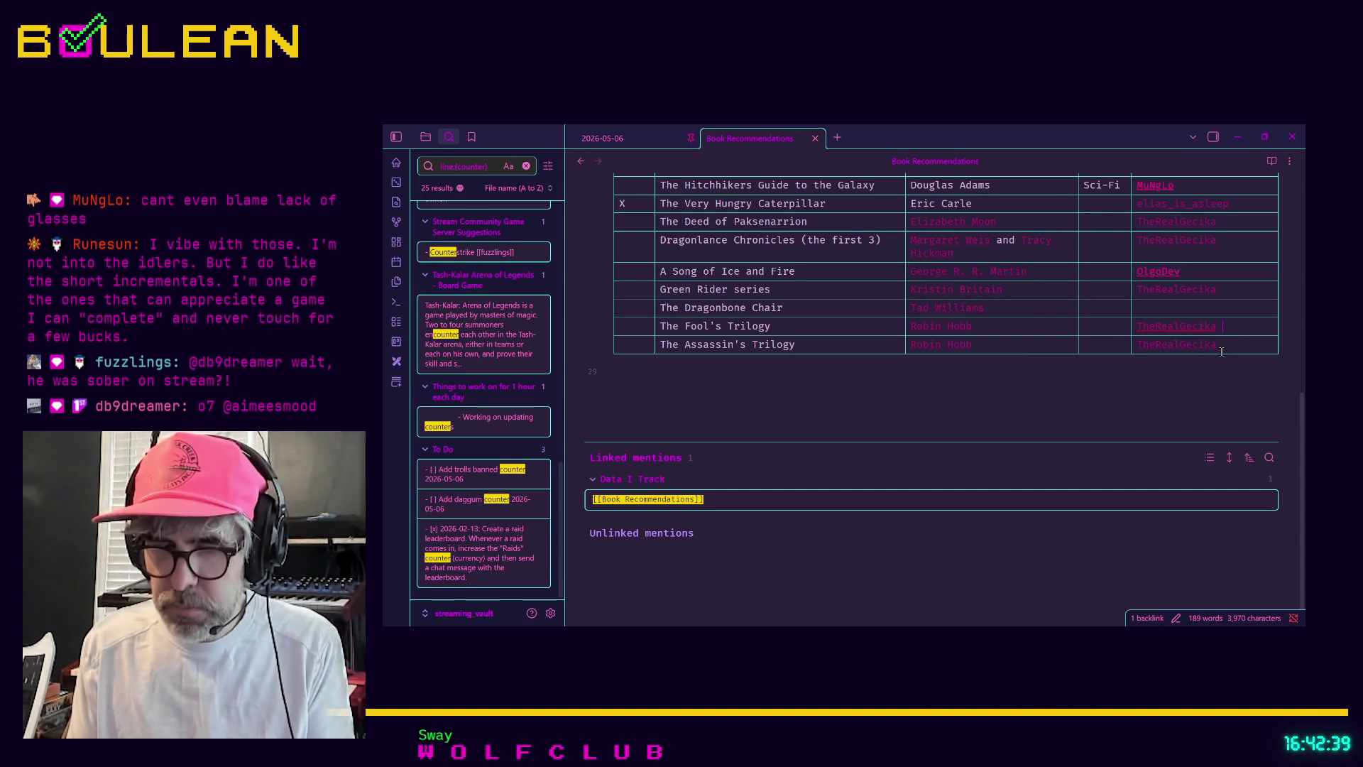
type("[[Ve")
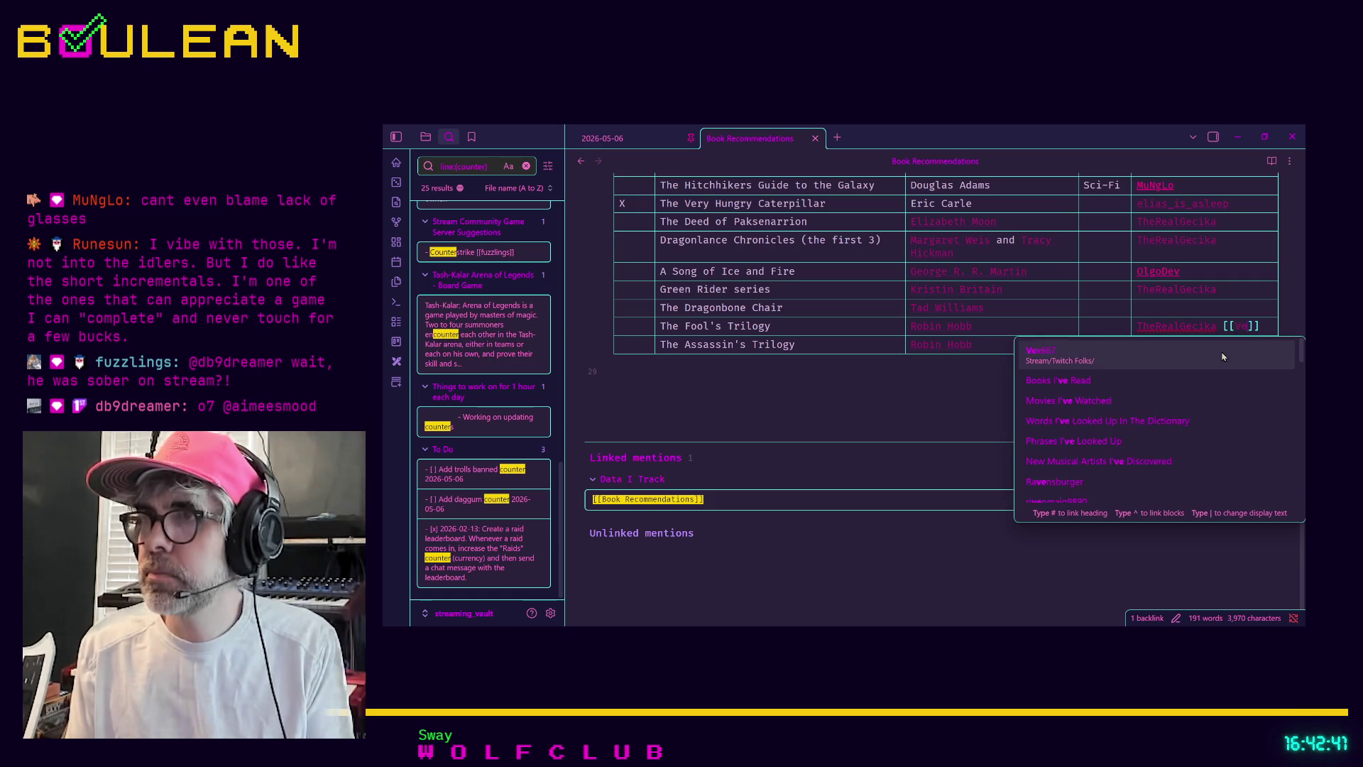
left_click(1222, 357)
type("x667")
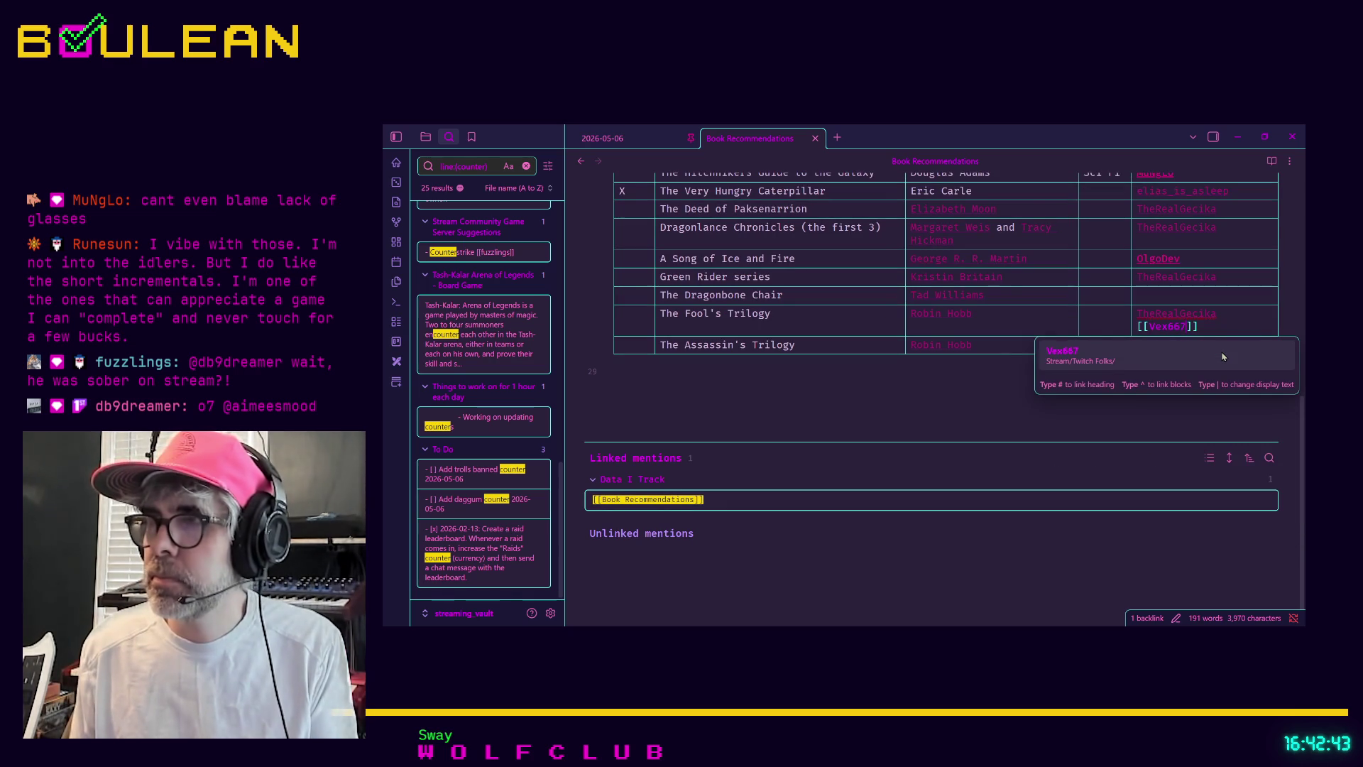
left_click(1226, 350)
type("[[")
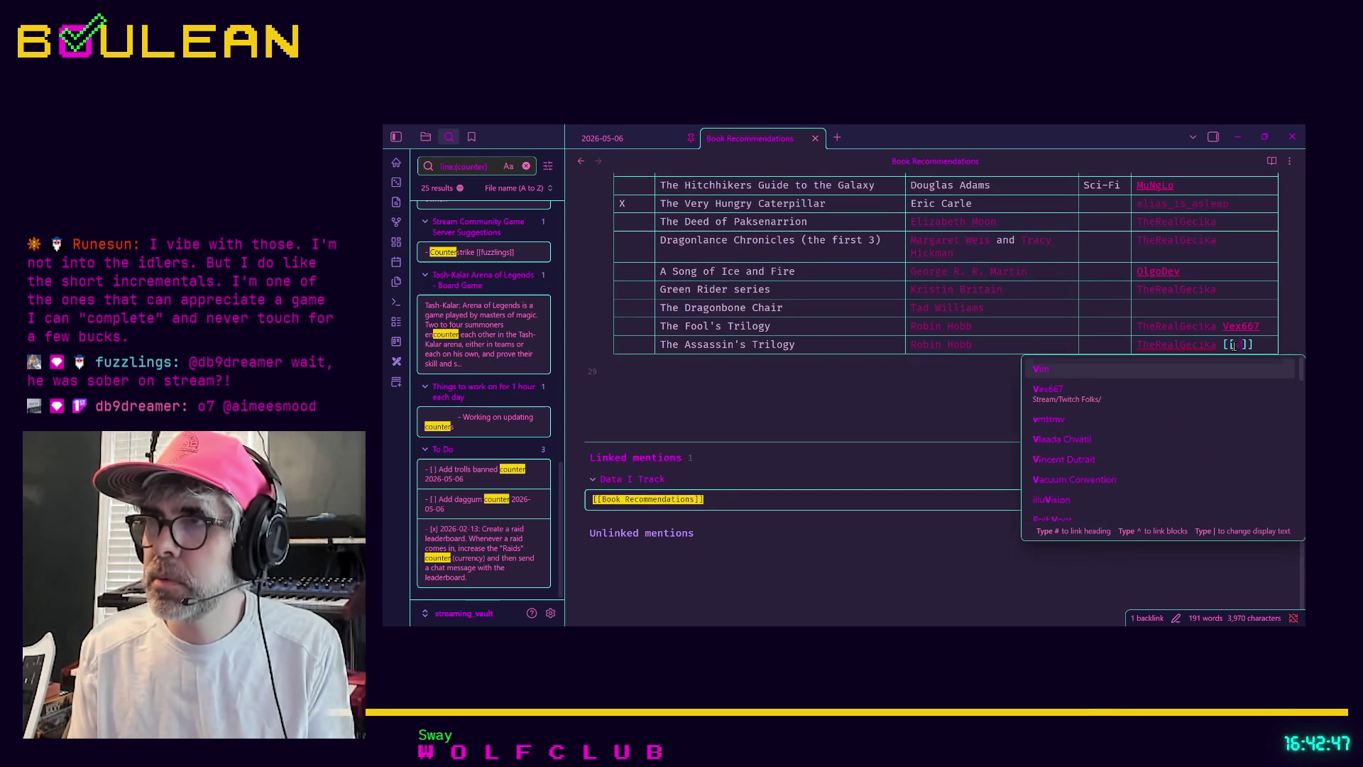
type("Ve")
left_click(1184, 368)
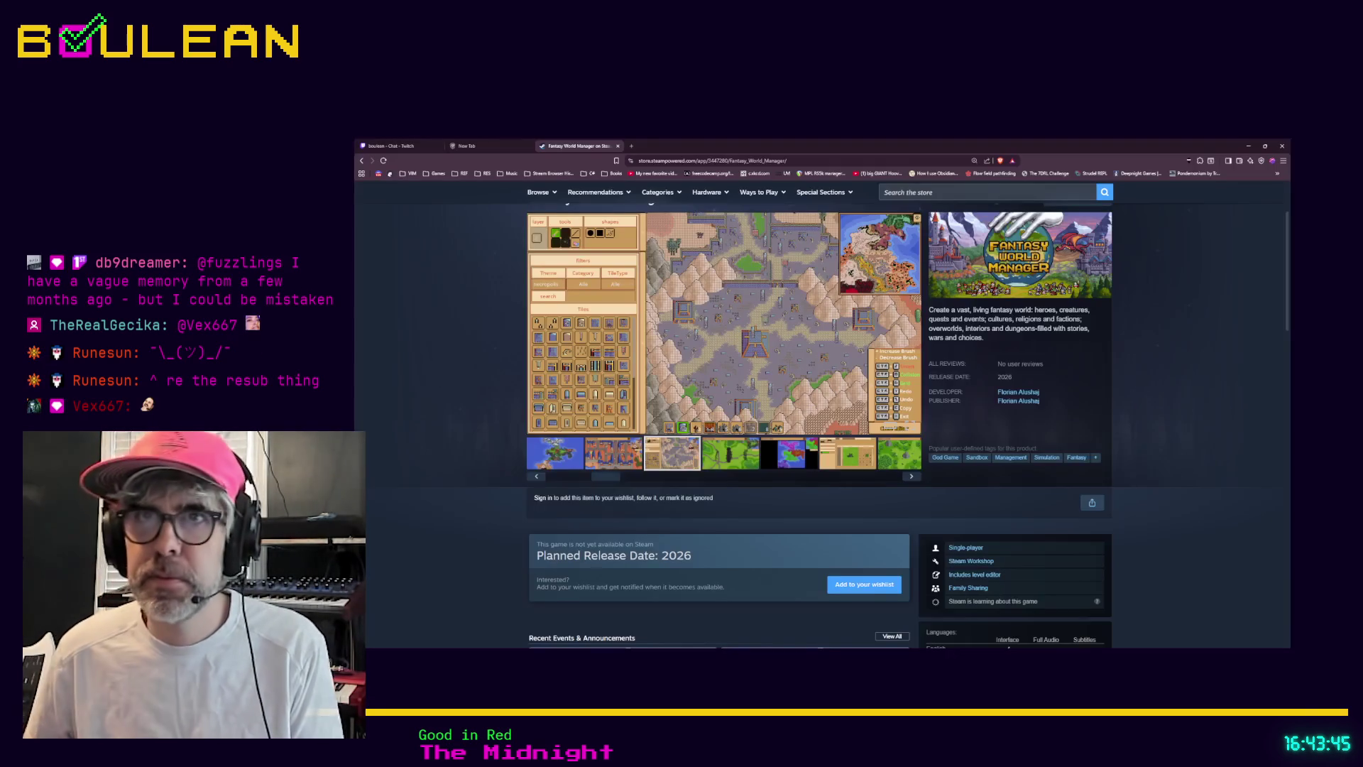
Step: Open Discord in a new tab from the browser's Discord bookmark
left_click(379, 174)
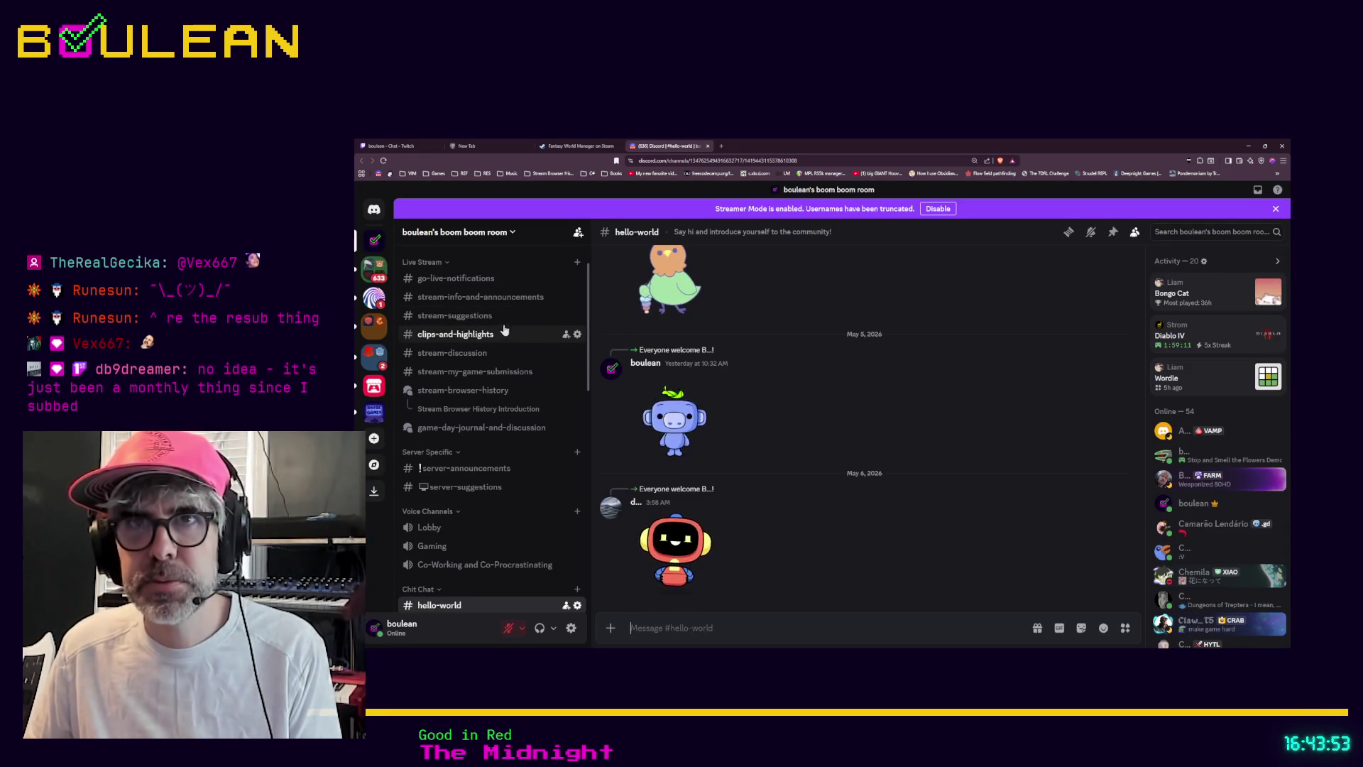
Step: Post the copied resubscription screenshot in the #stream-discussion channel
left_click(513, 356)
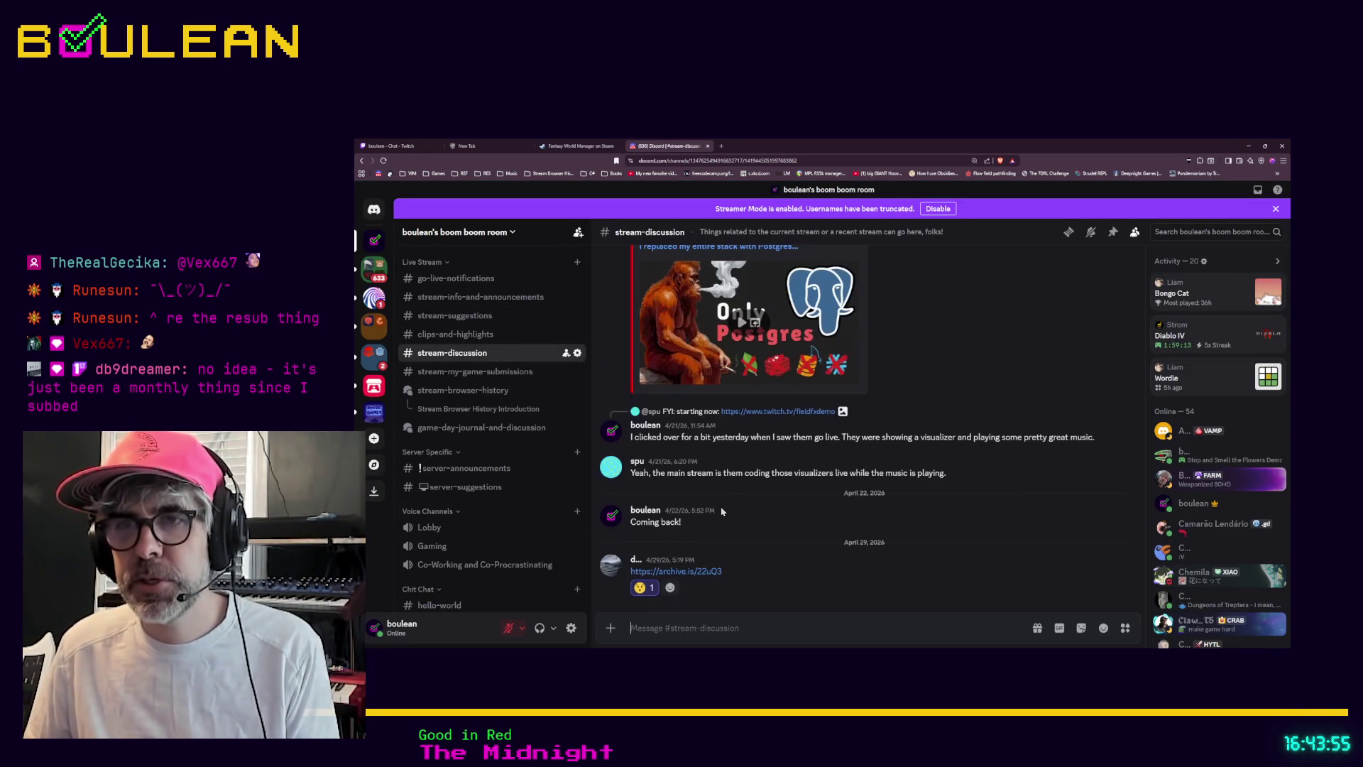
key("ctrl+v")
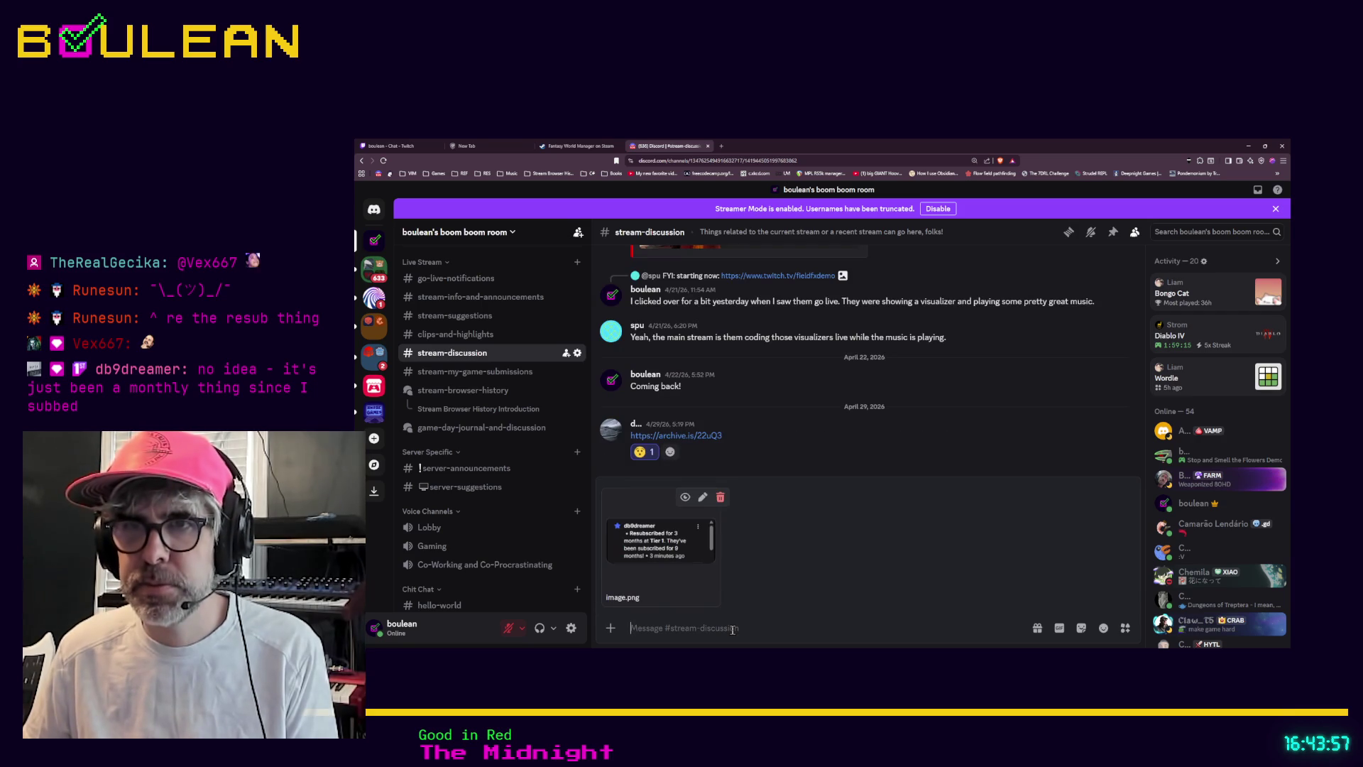
key("Return")
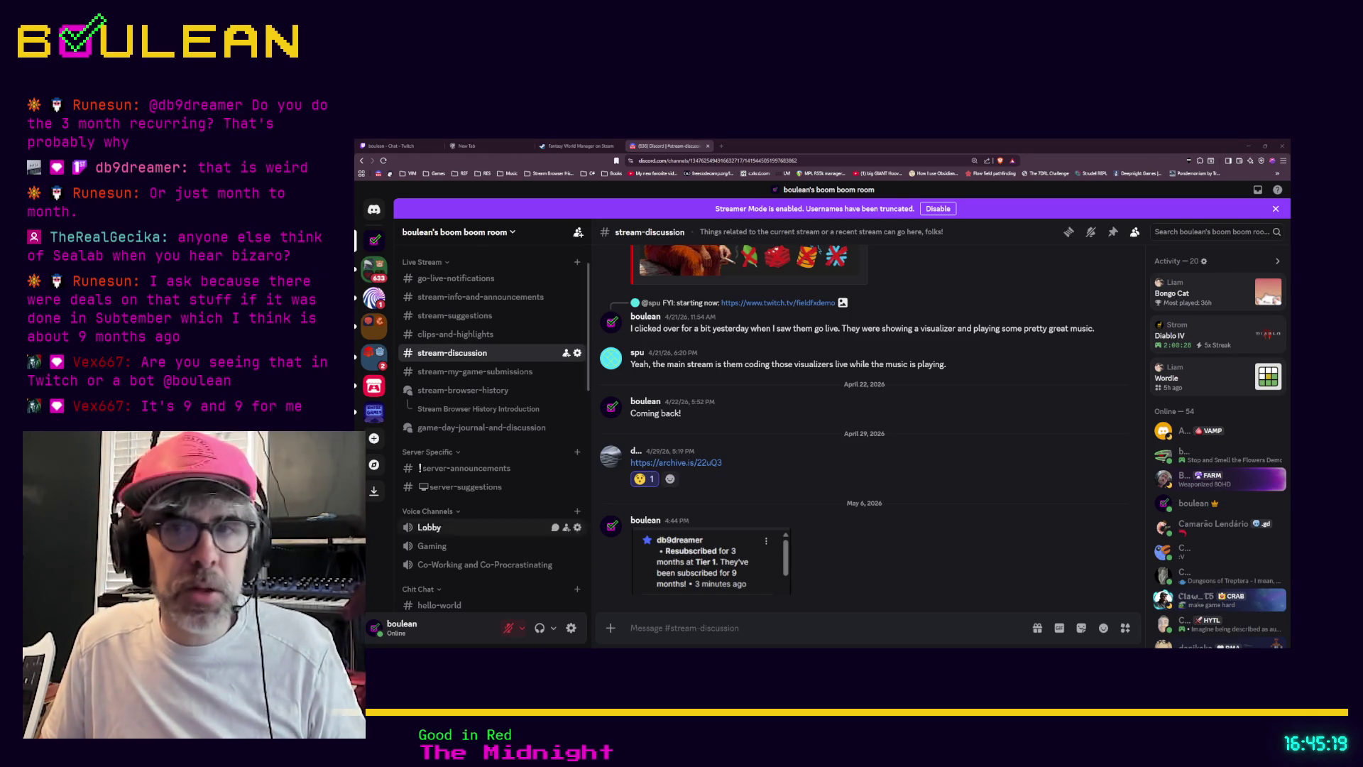
Step: View the posted resub image enlarged, close it, and minimize the browser window
left_click(683, 559)
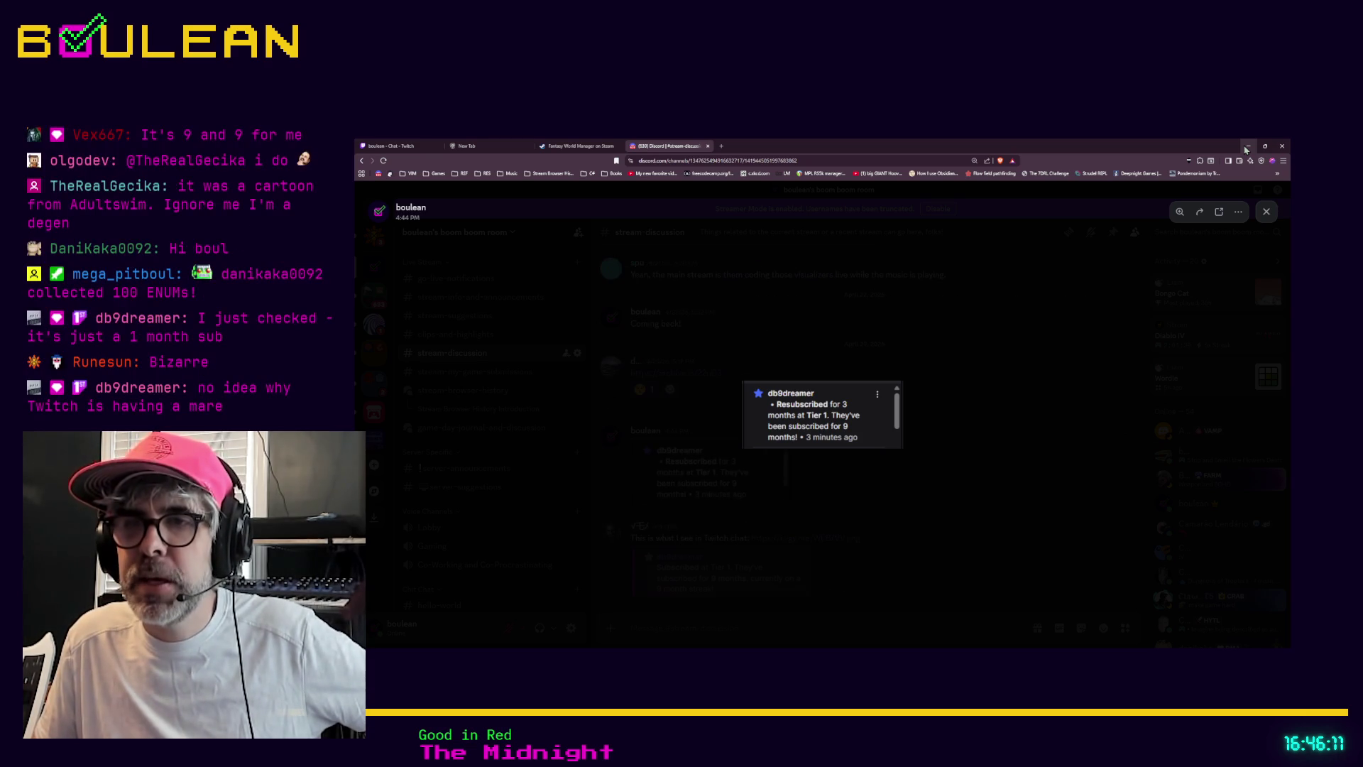
left_click(942, 423)
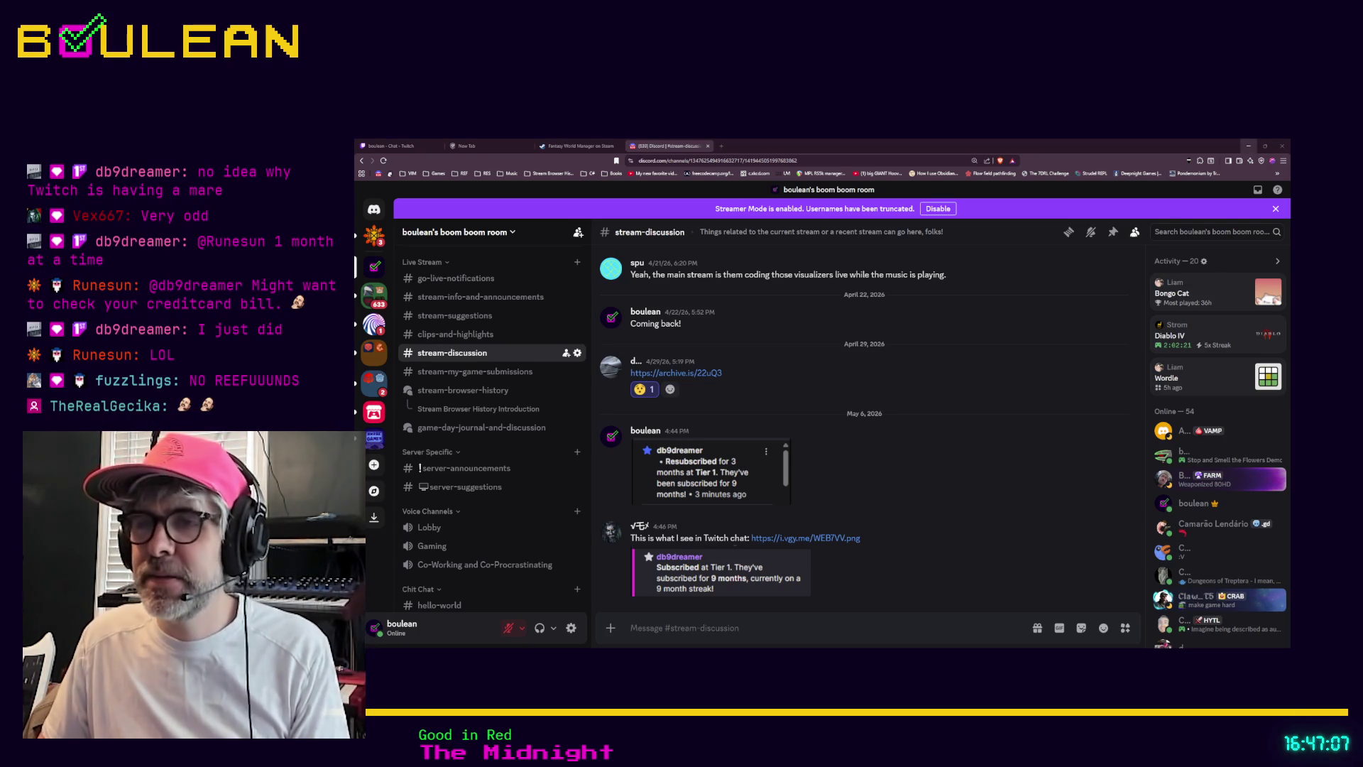
left_click(1248, 145)
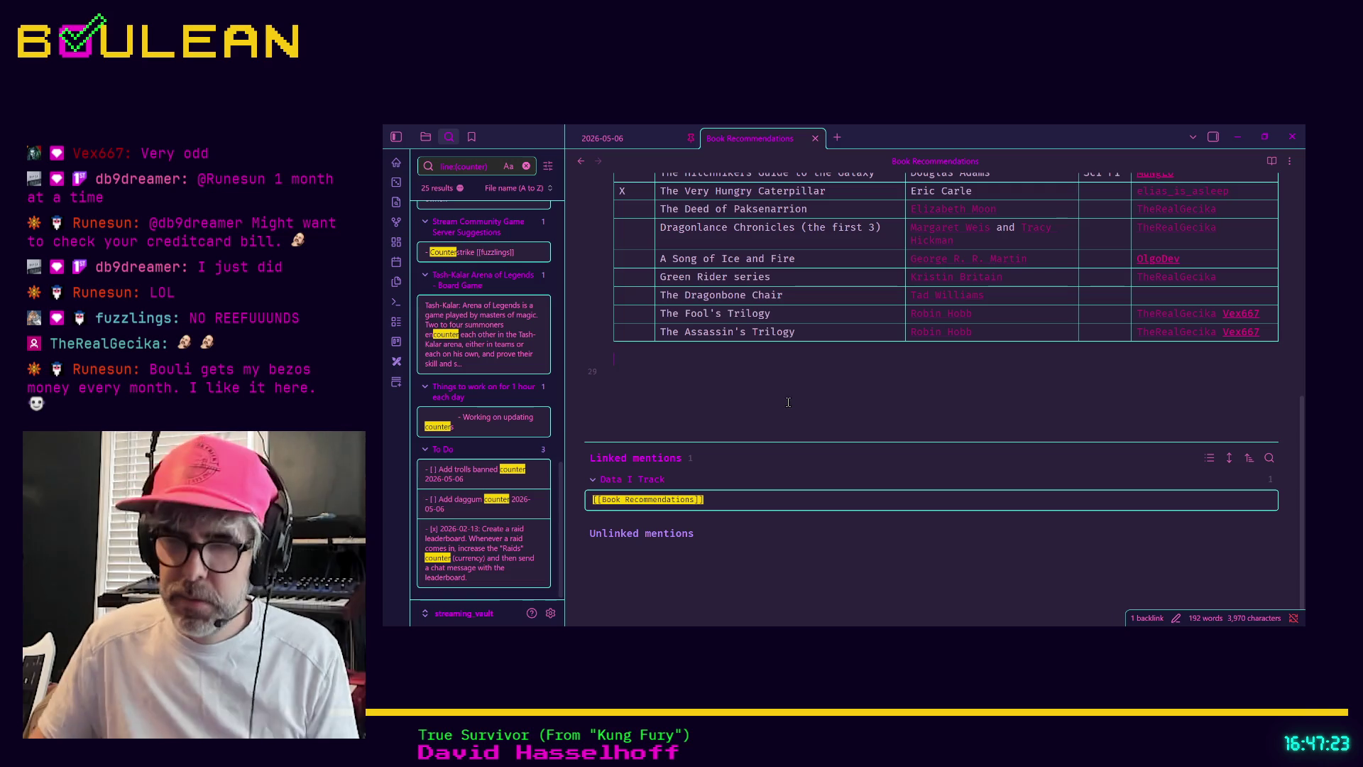
Step: Open the Whack Everything! note, scroll through it, then minimize Obsidian
key("ctrl+o")
type("whack")
key("Return")
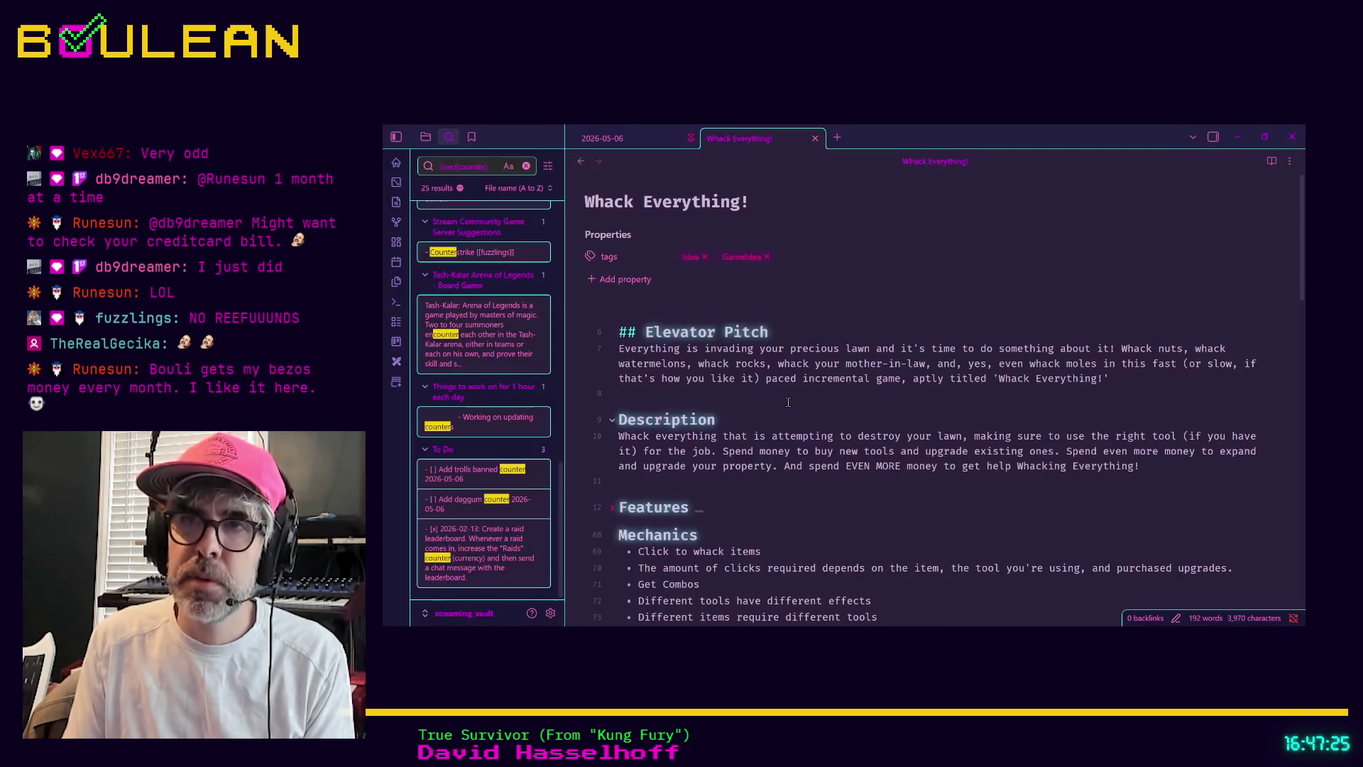
scroll(906, 323, "down", 2)
scroll(907, 322, "down", 3)
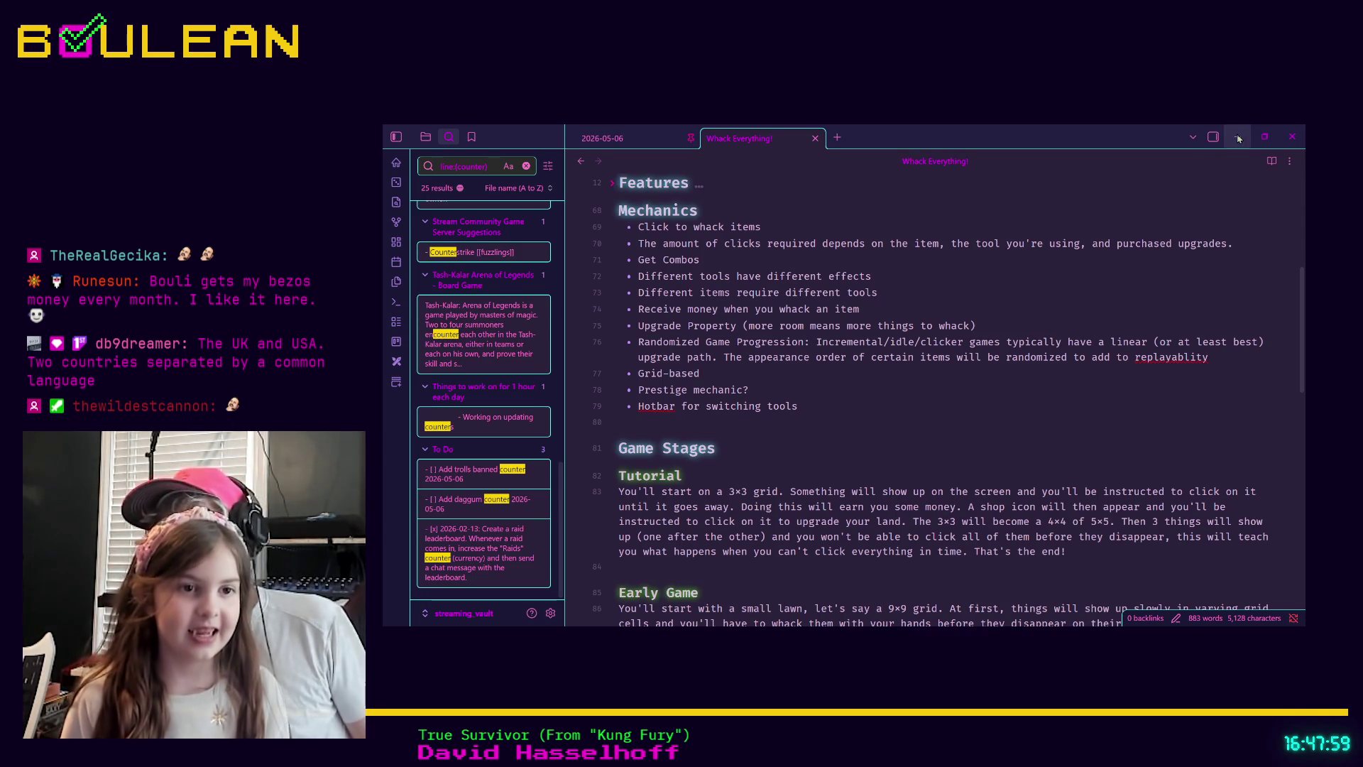
left_click(1244, 135)
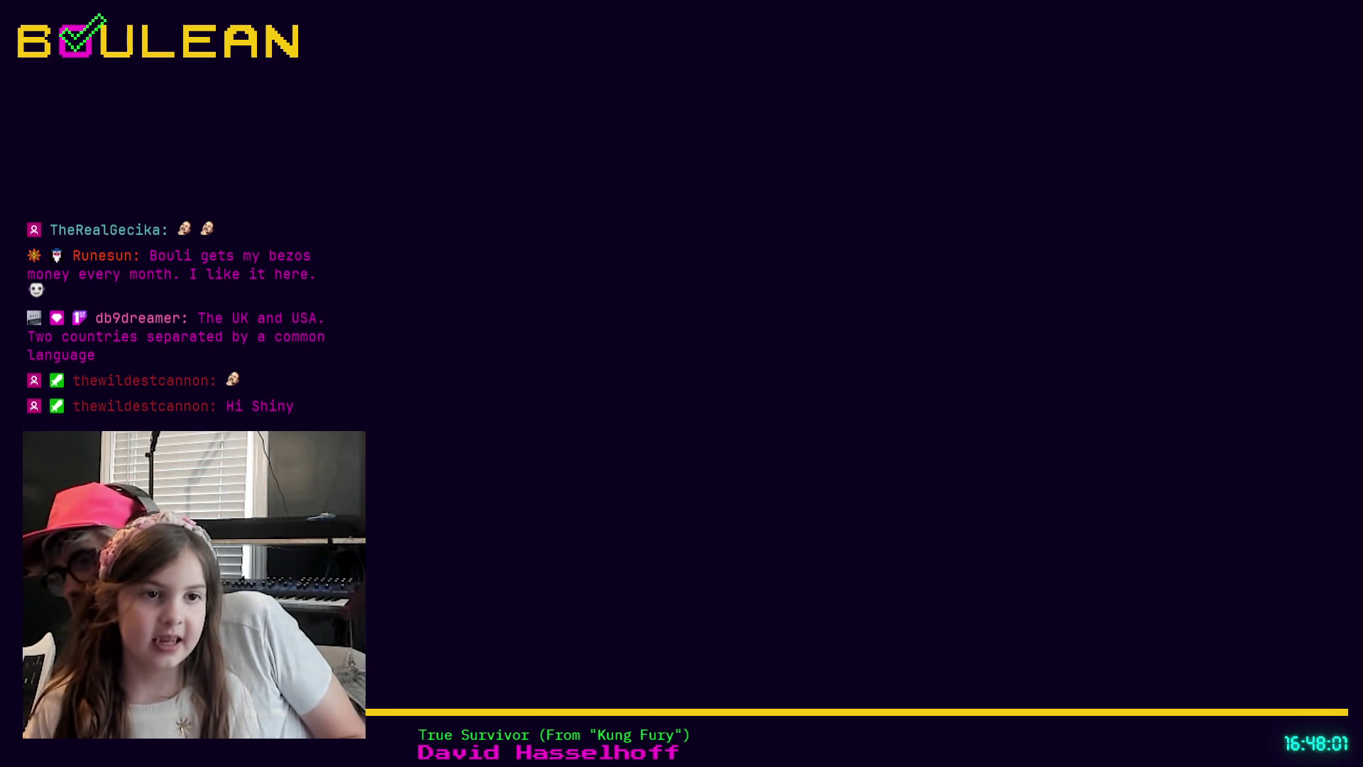
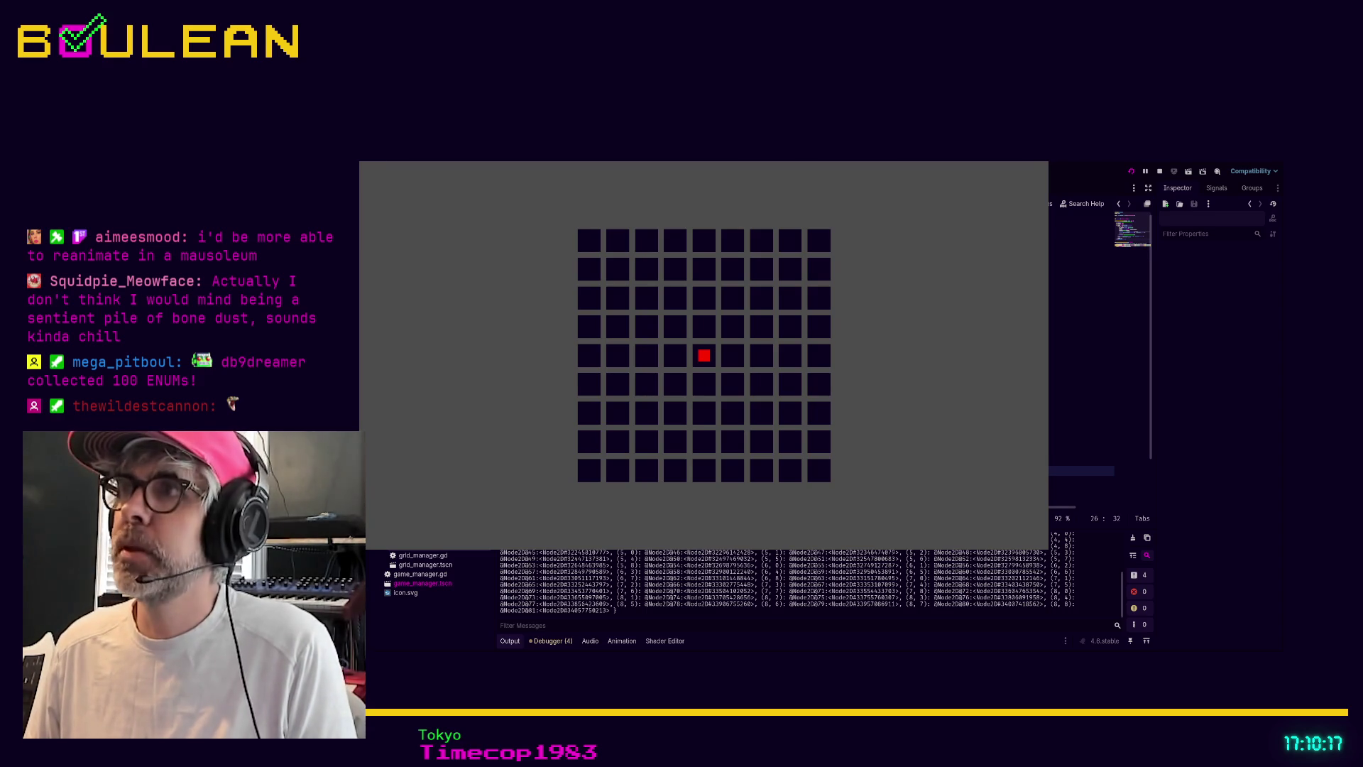
Step: Stop the running grid game with F8 and return to grid_builder.gd
key("F8")
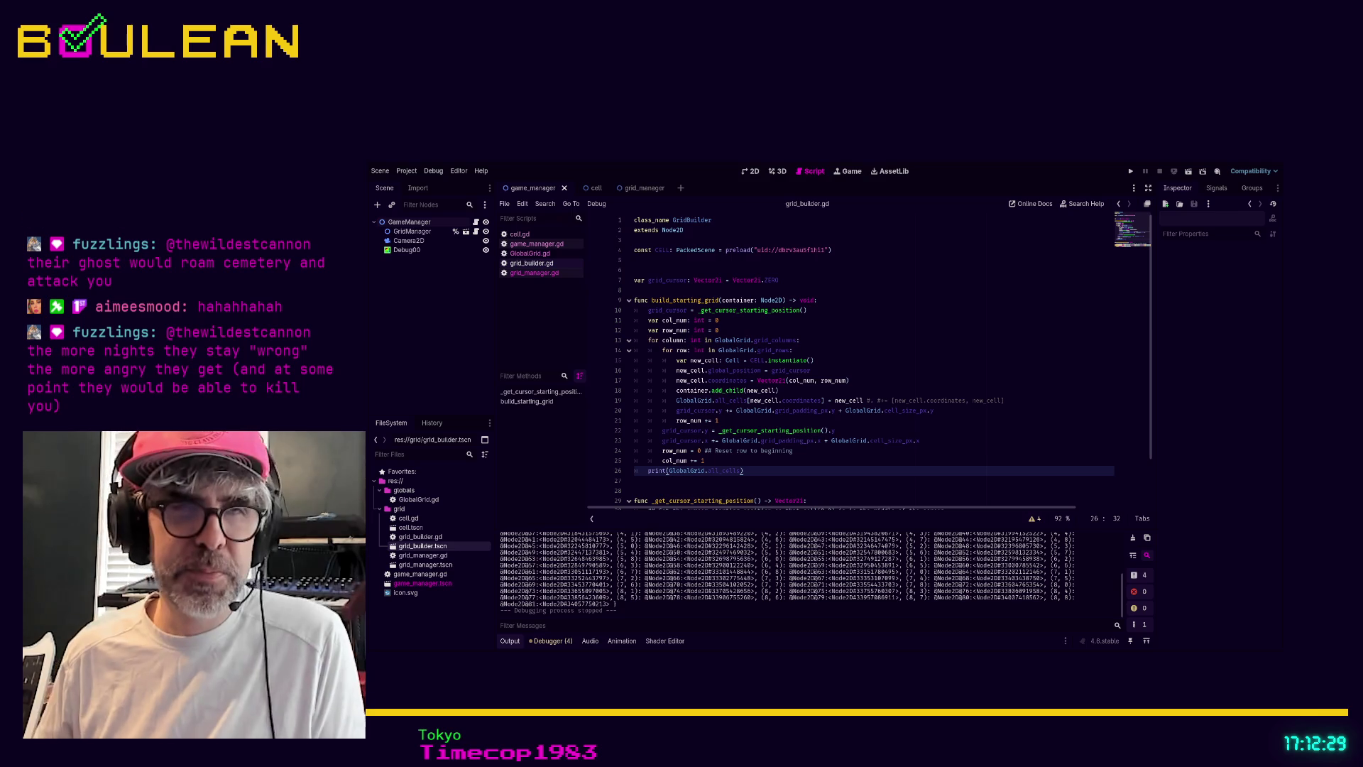
left_click(763, 480)
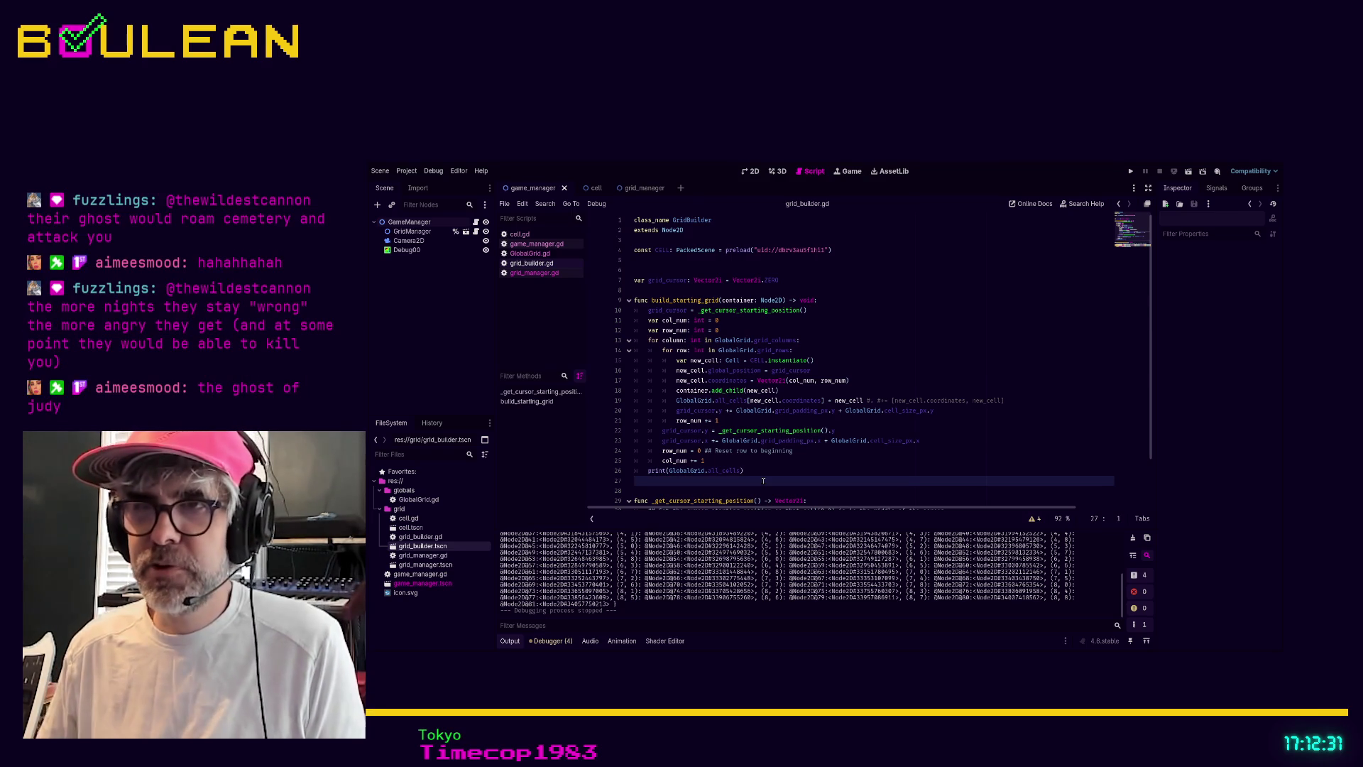
scroll(763, 481, "down", 1)
left_click(743, 461)
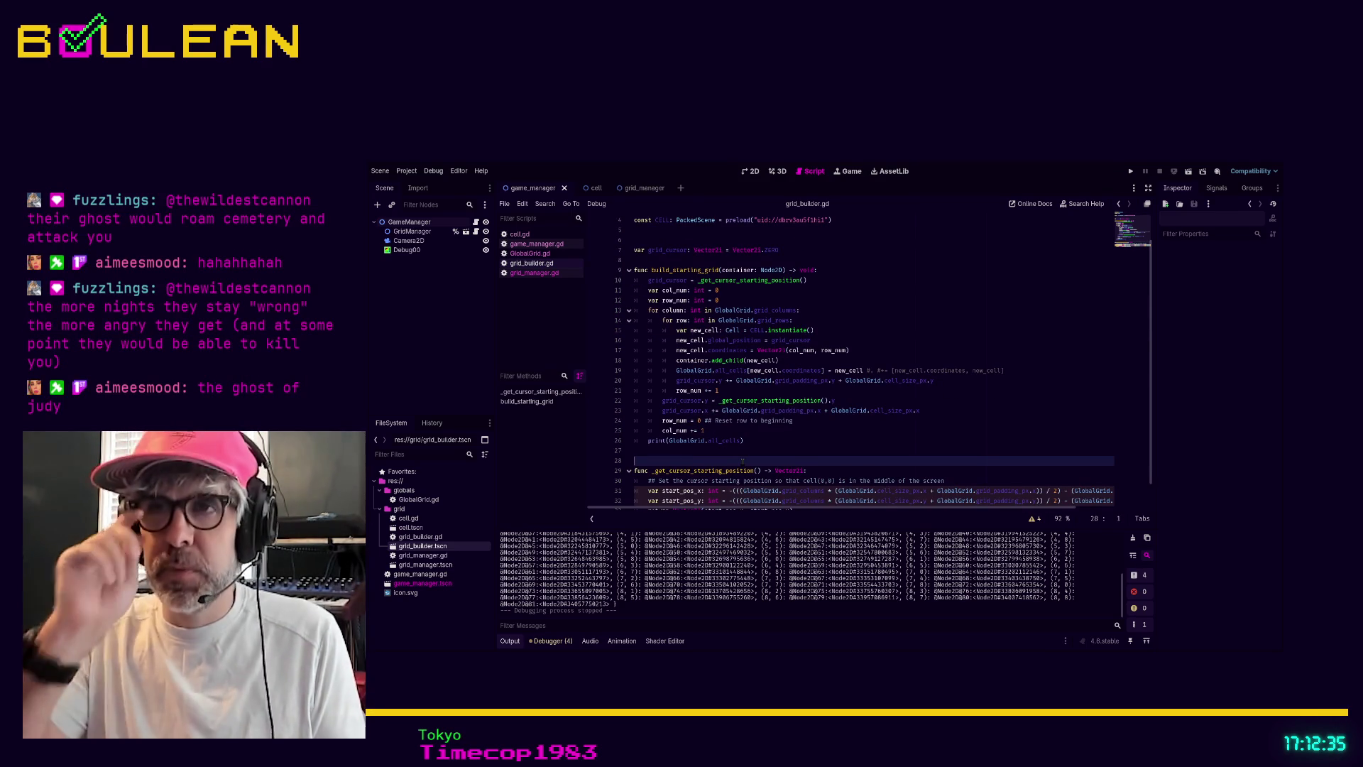
scroll(703, 390, "up", 1)
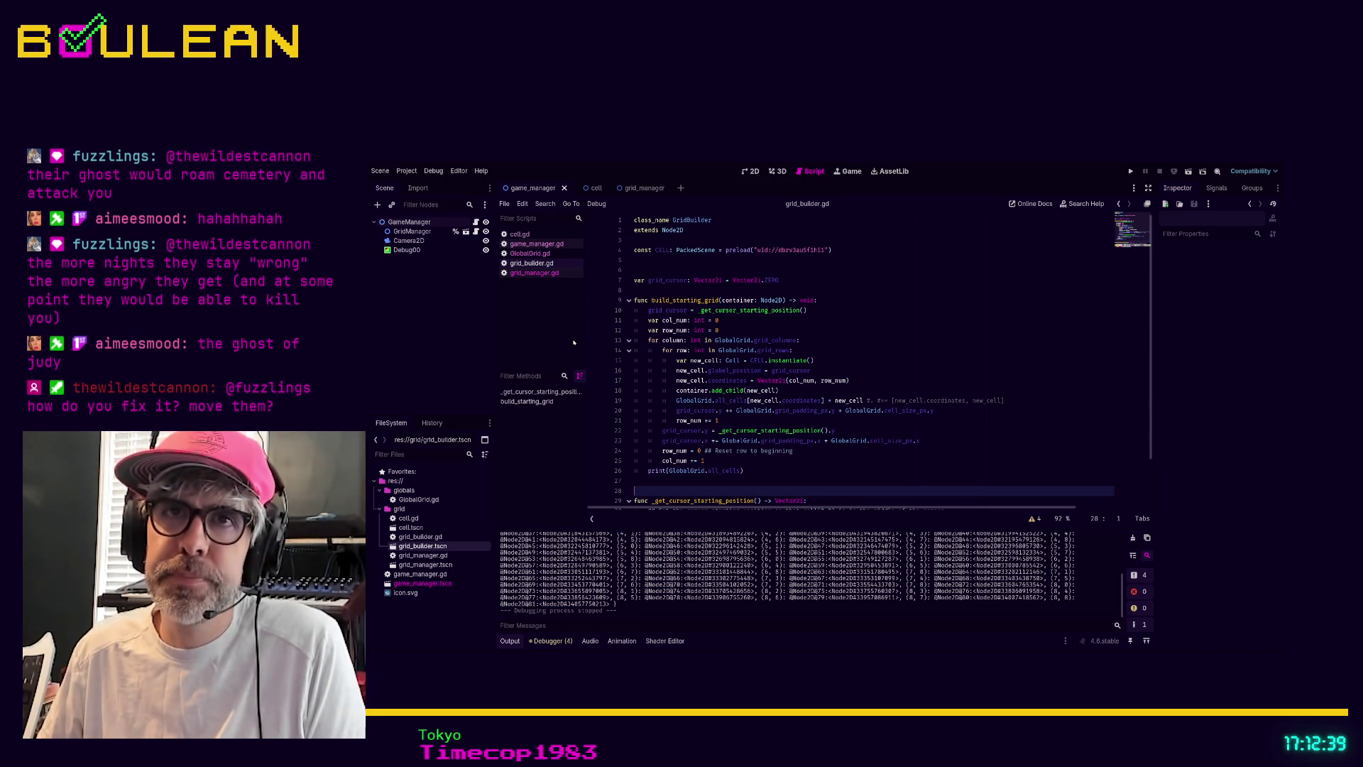
Step: Switch to the cell scene and inspect the Cell root and ColorRect nodes
left_click(592, 188)
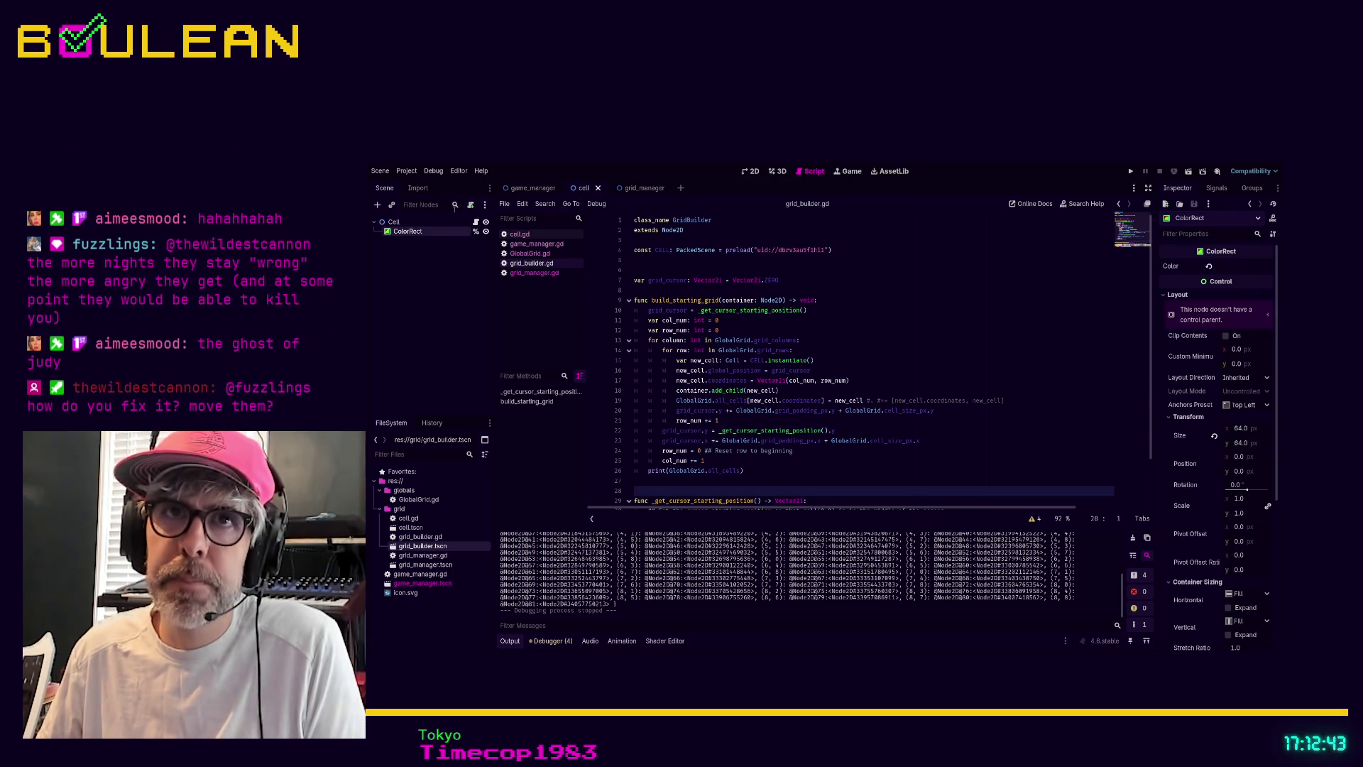
left_click(414, 223)
left_click(413, 229)
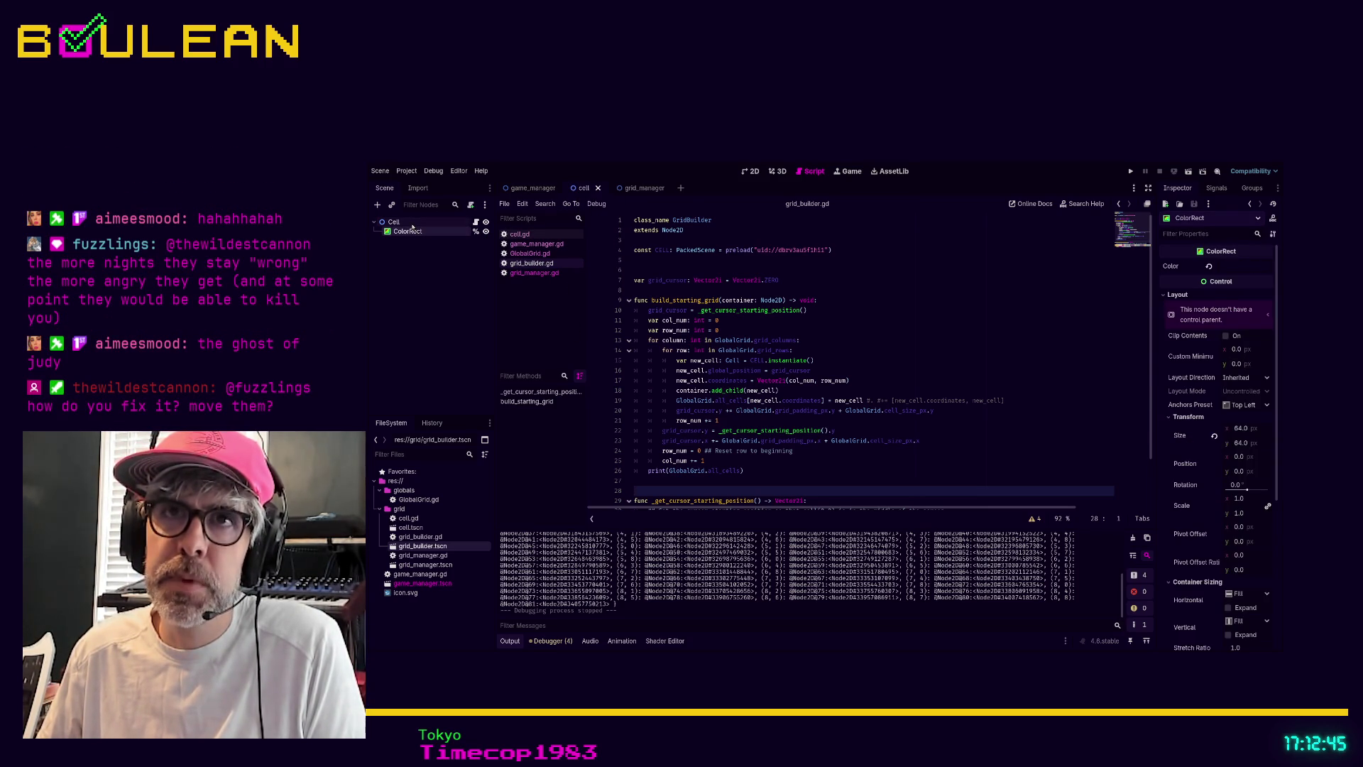
left_click(412, 225)
left_click(409, 231)
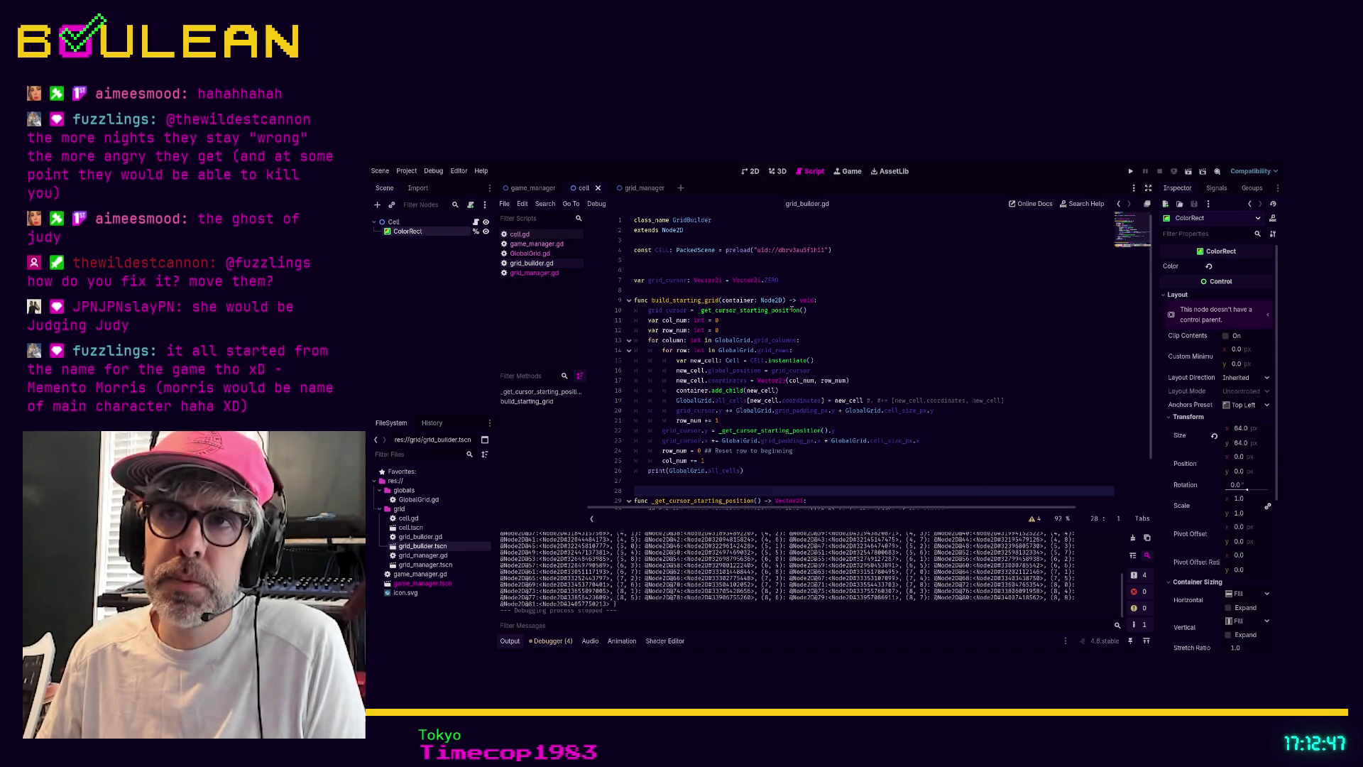
left_click(817, 323)
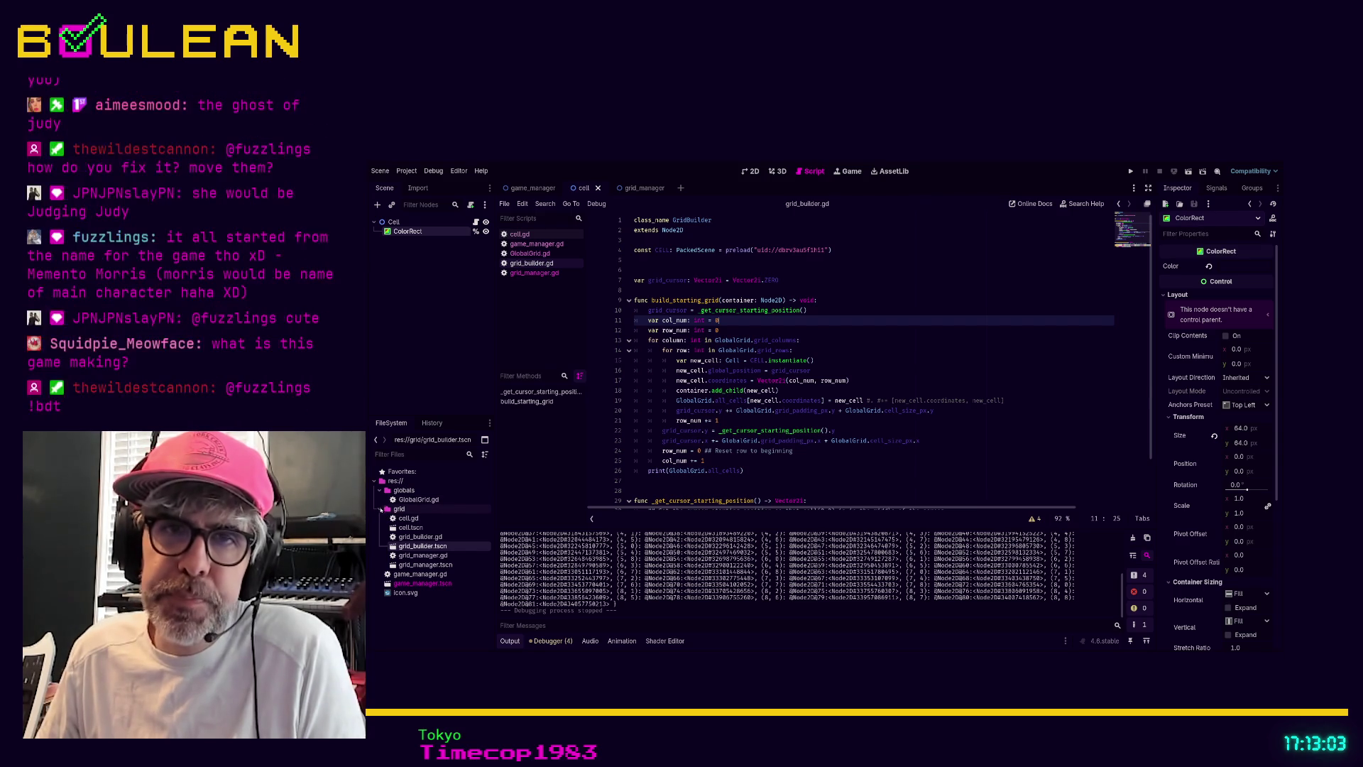
Step: Collapse the grid and globals folders and select the res:// project root
left_click(381, 511)
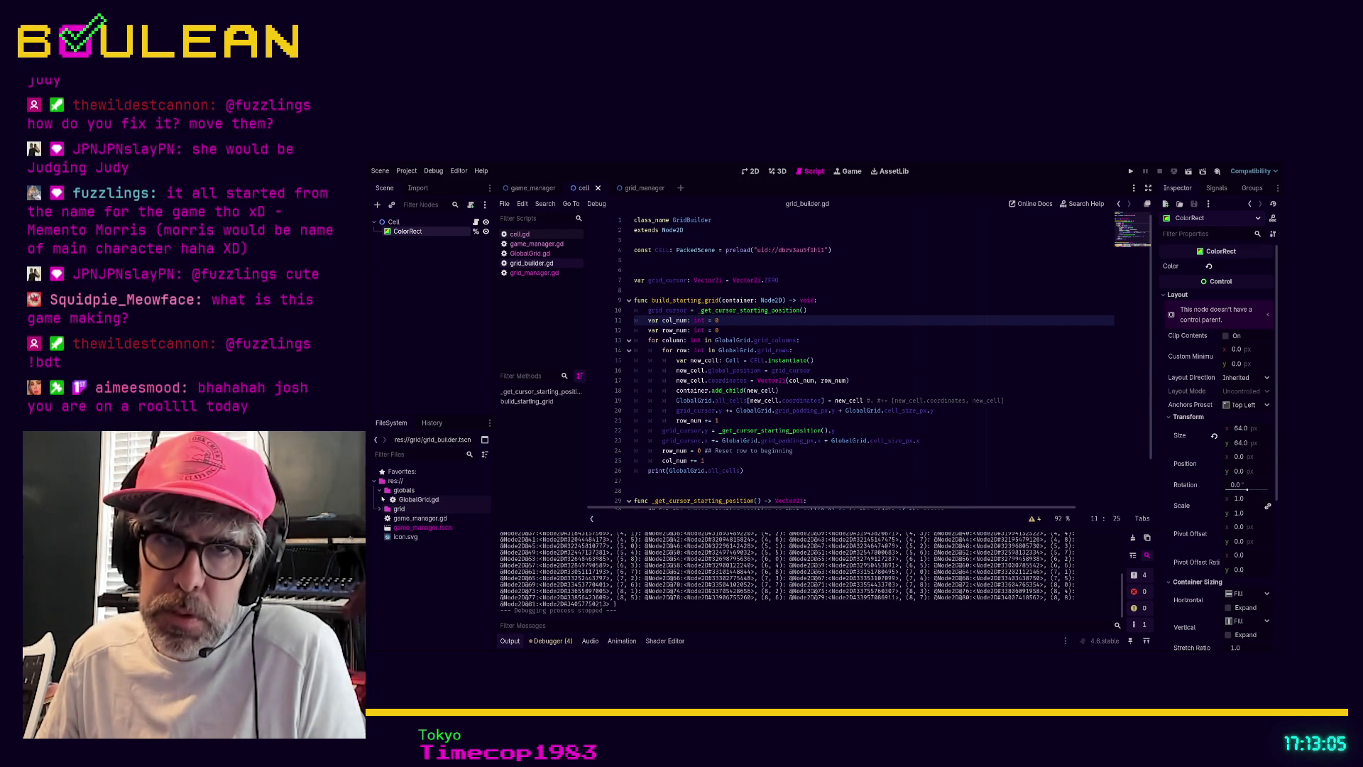
left_click(381, 490)
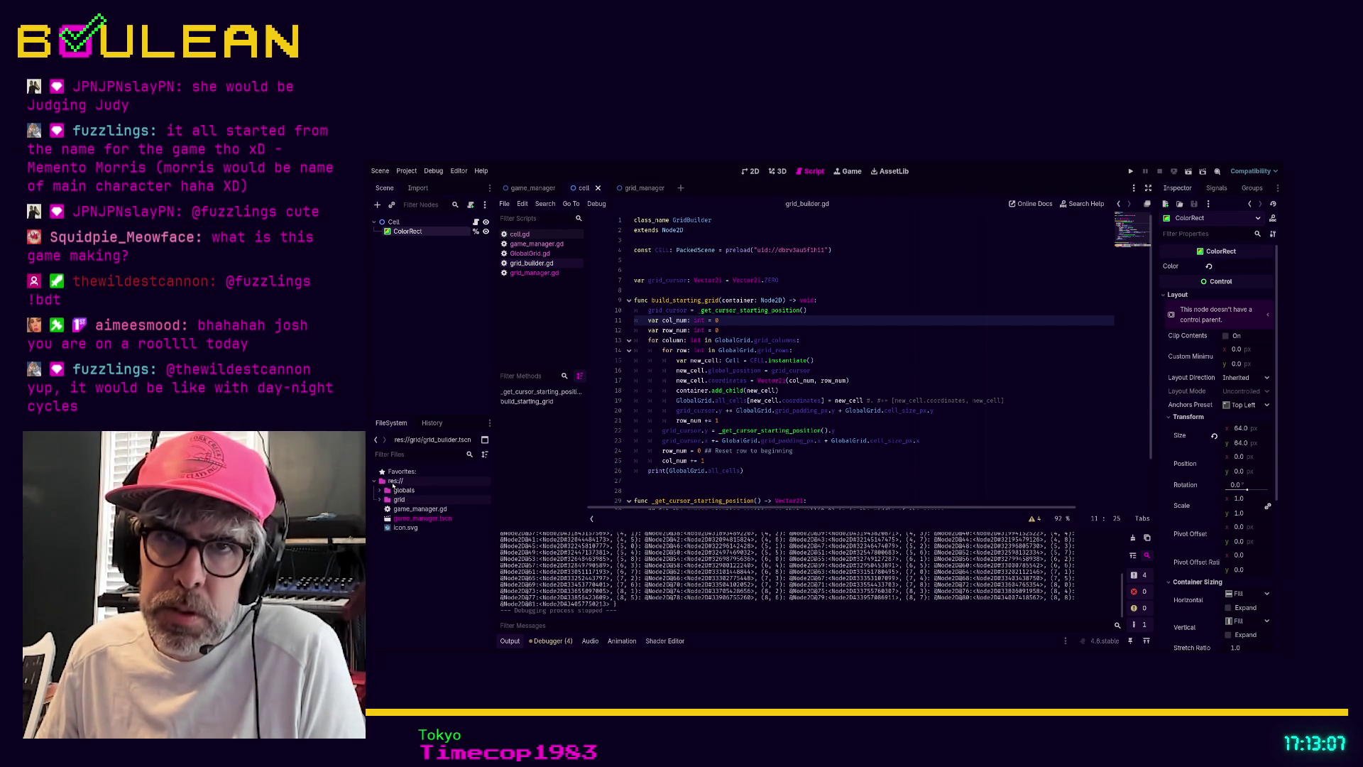
left_click(394, 481)
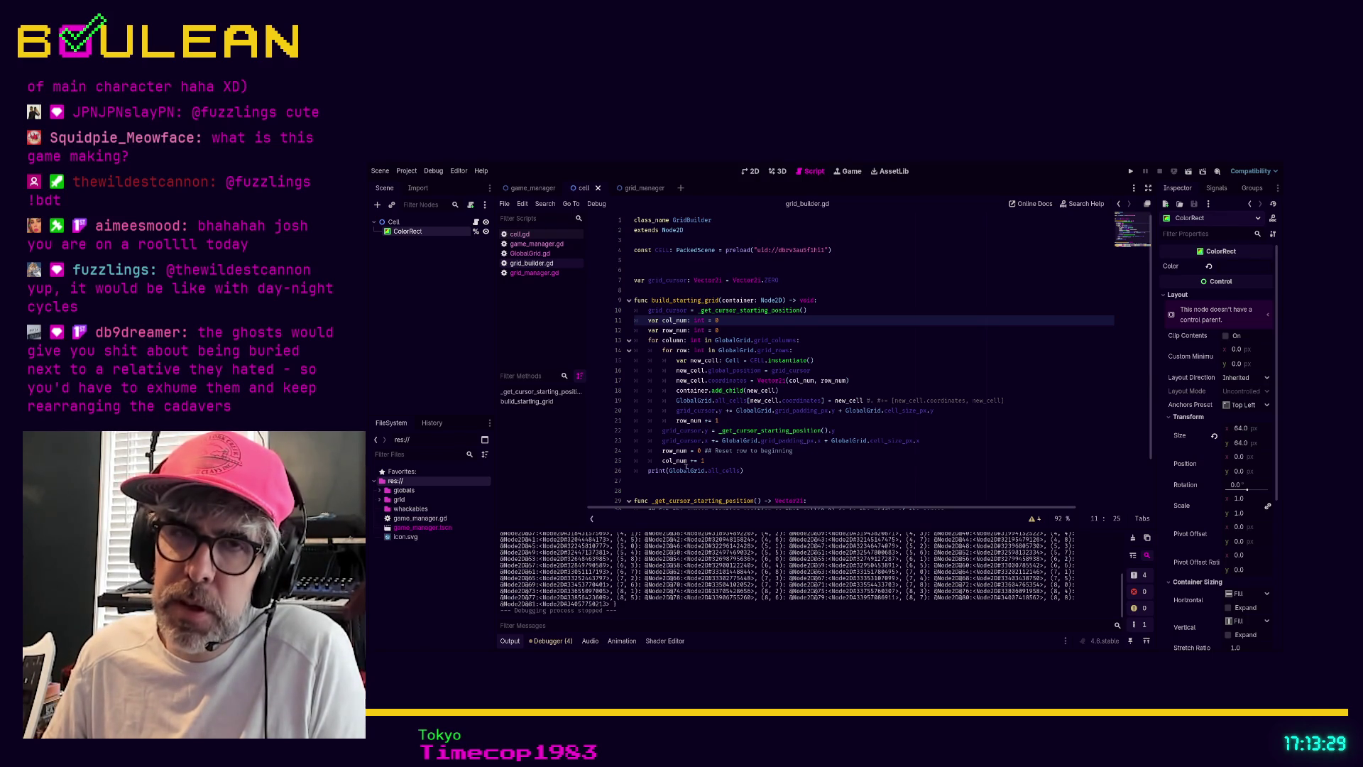
Step: Select the whackables folder so the path bar reads res://whackables/
left_click(411, 509)
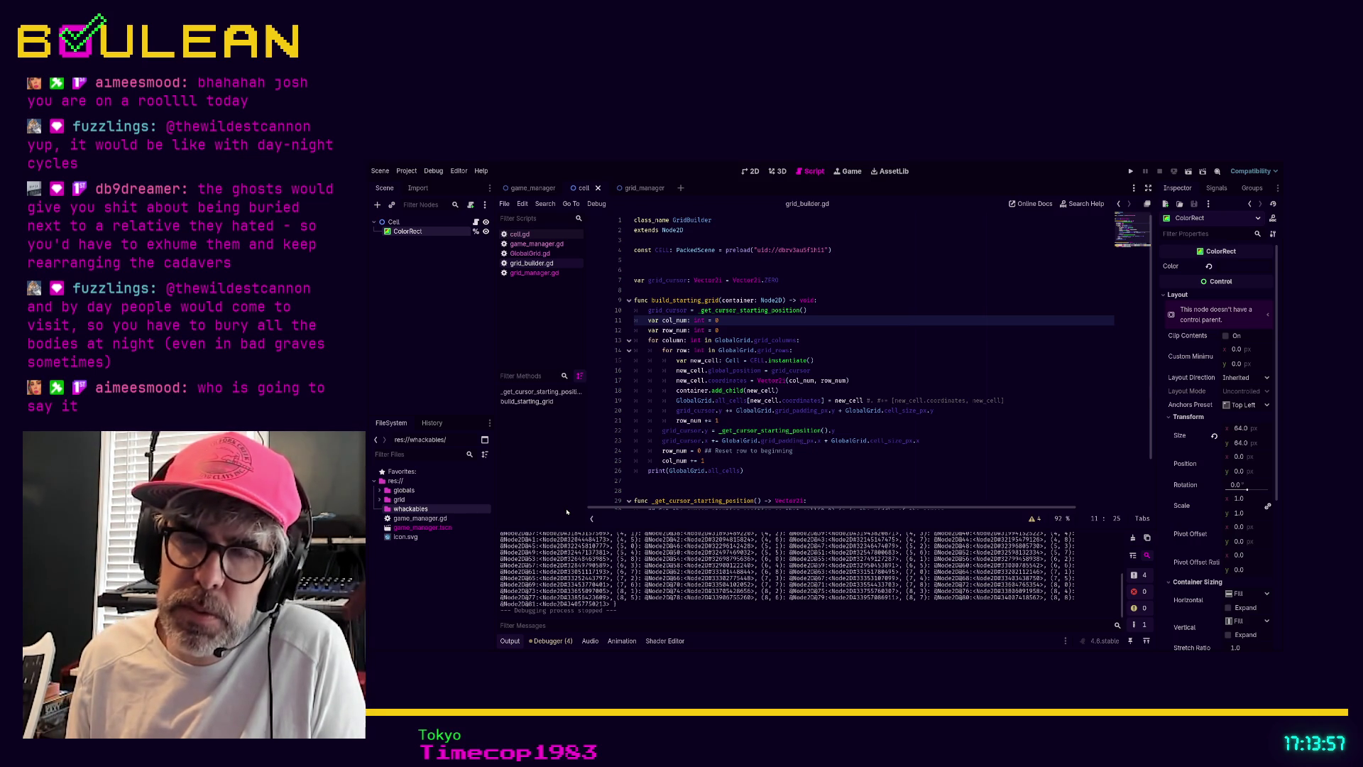
Step: Create the Mole scene, expand the whackables folder and place the cursor in whackable.gd
key("ctrl+shift+t")
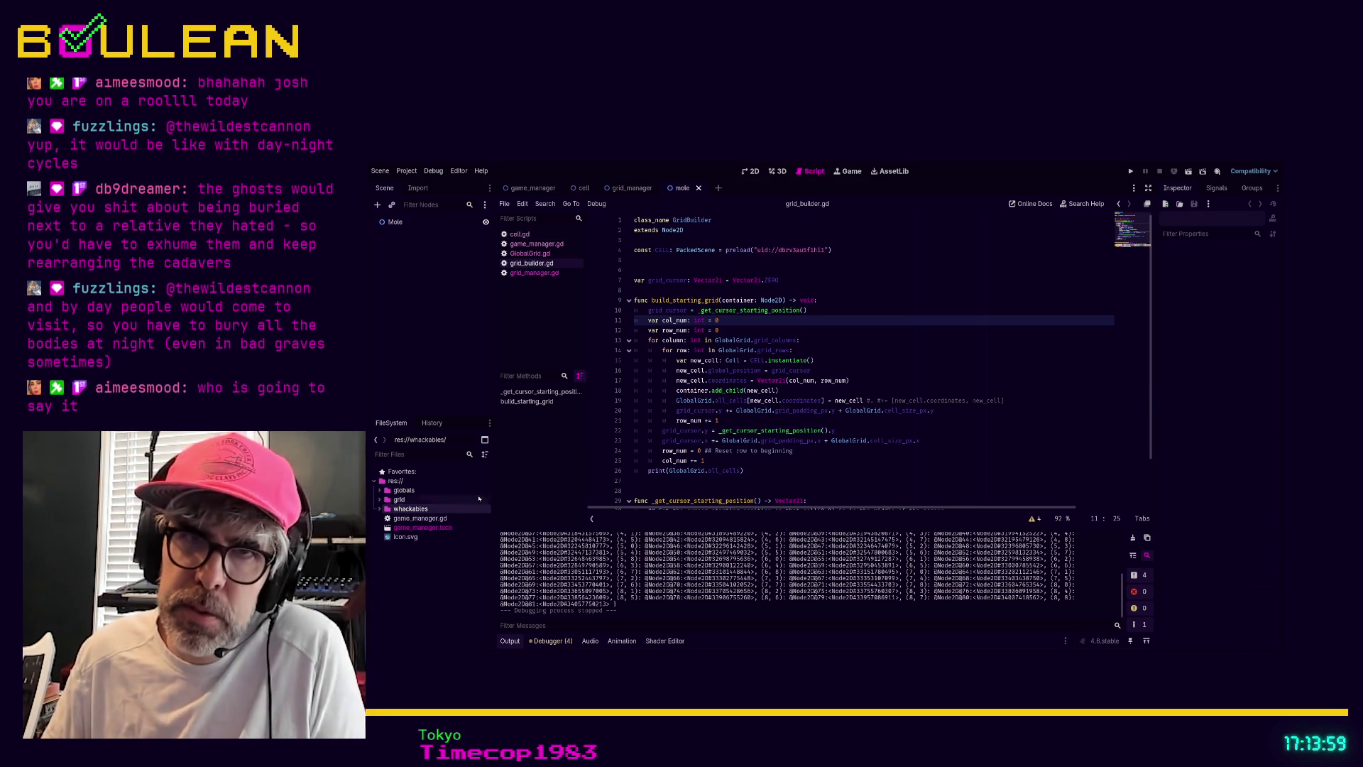
double_click(398, 509)
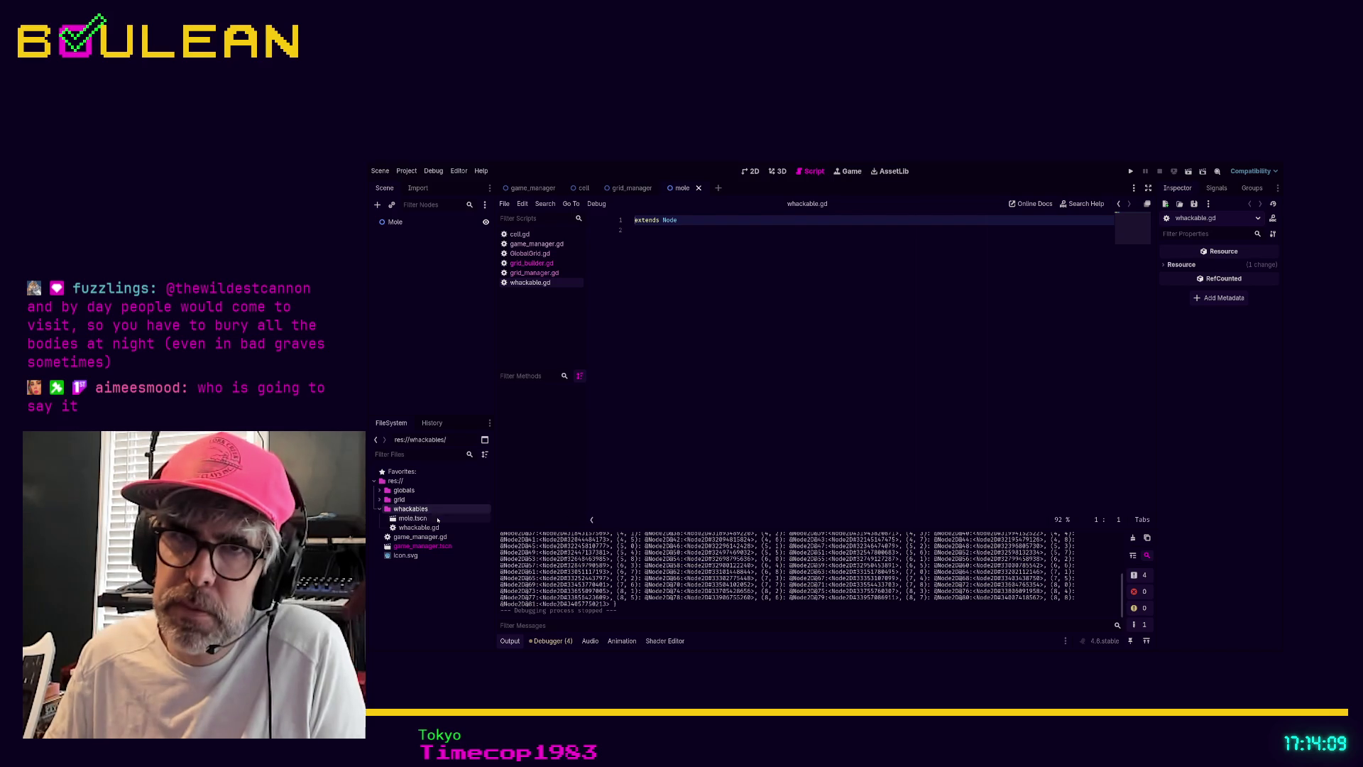
left_click(677, 299)
Step: Add 'class_name Whackable' above 'extends Node' in whackable.gd
key("ctrl+Home")
key("Return")
key("Up")
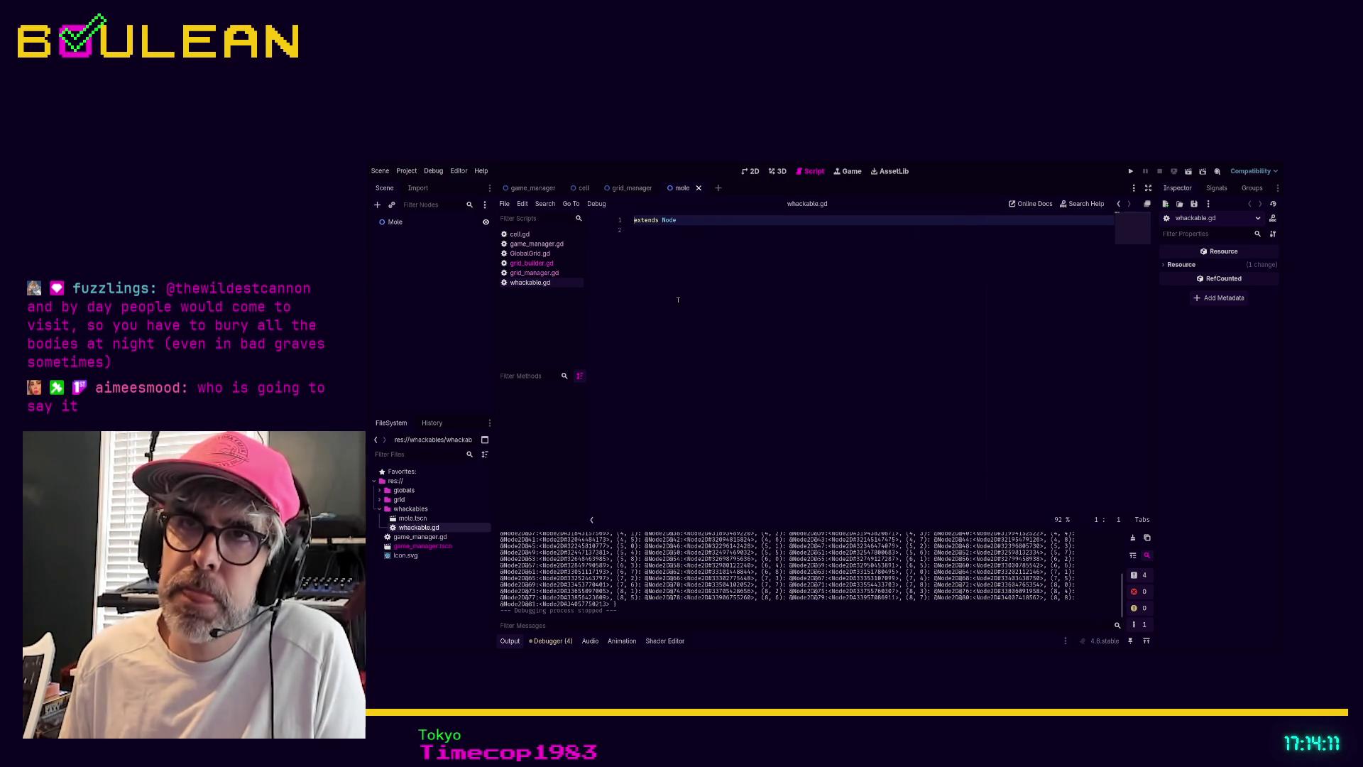
type("class_name ")
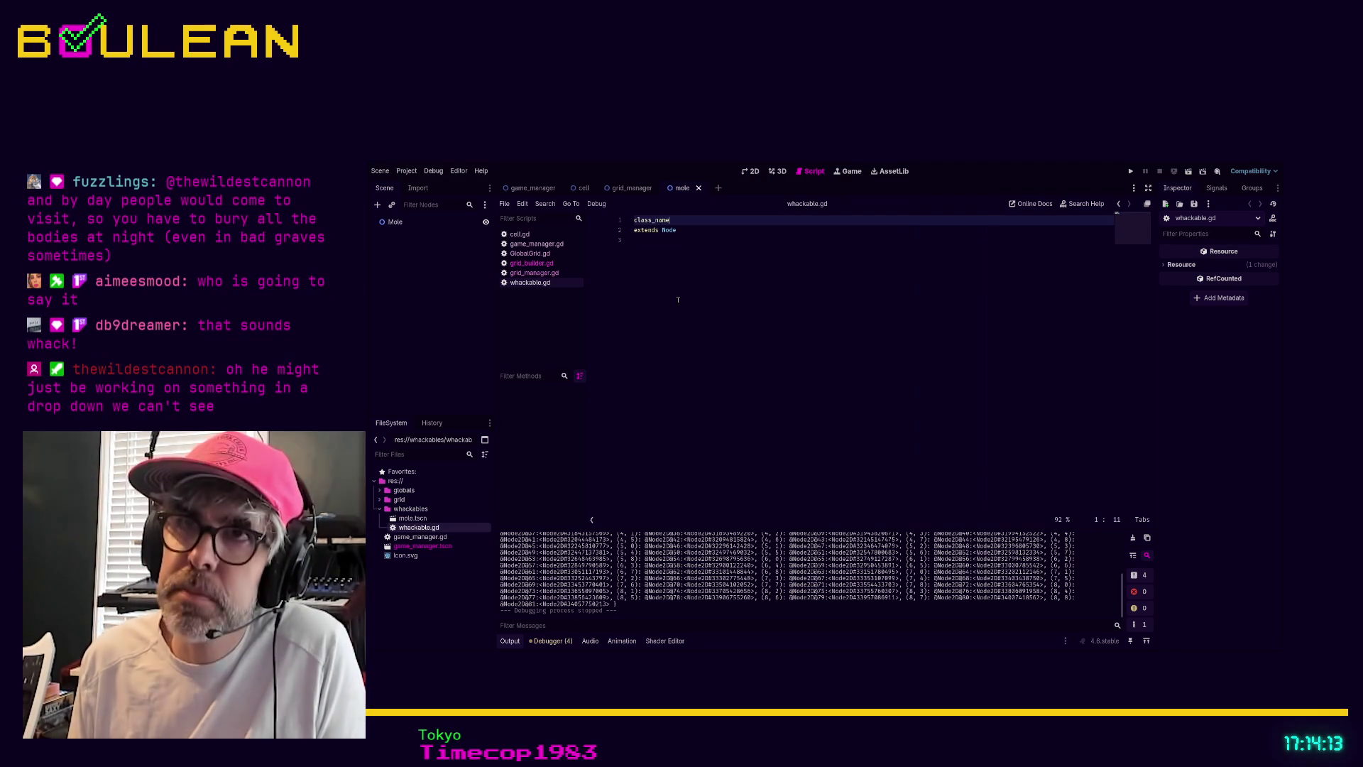
type("Whackable")
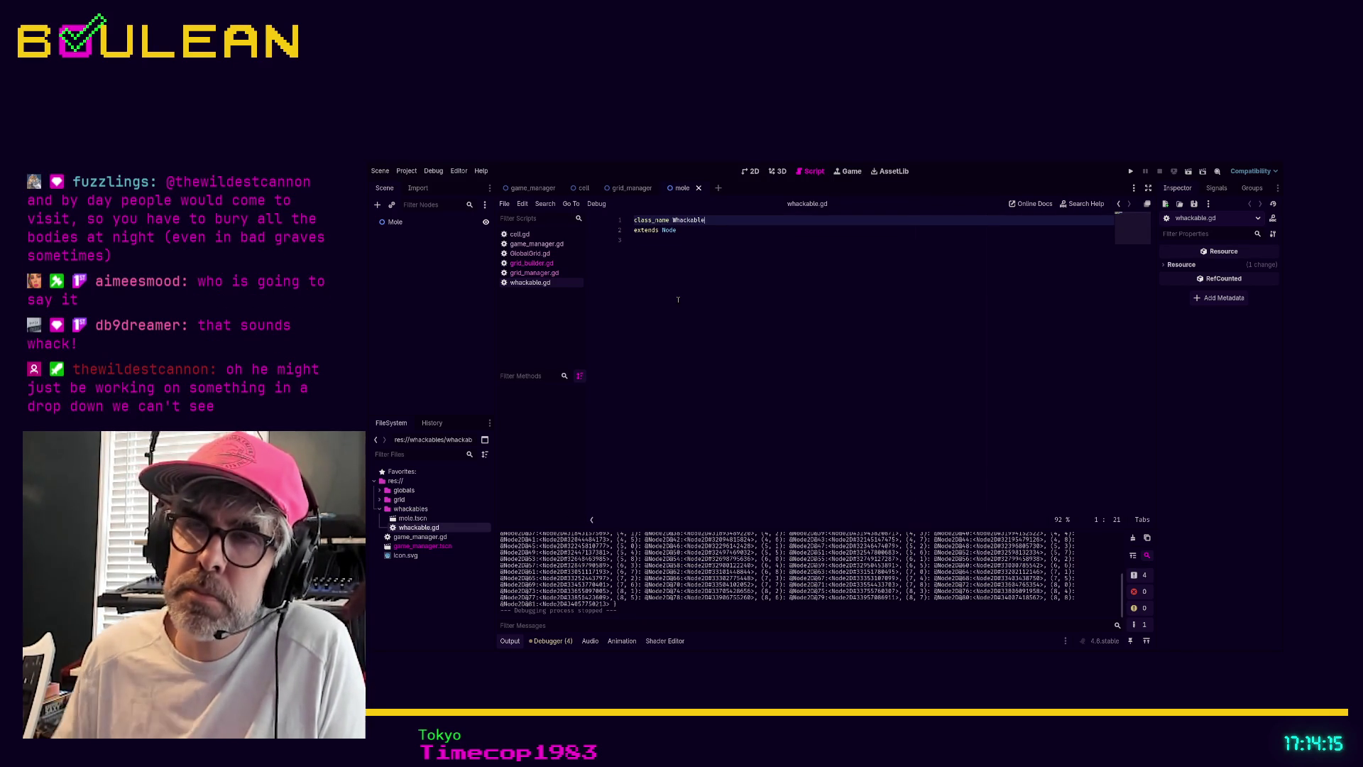
key("Down")
key("Down")
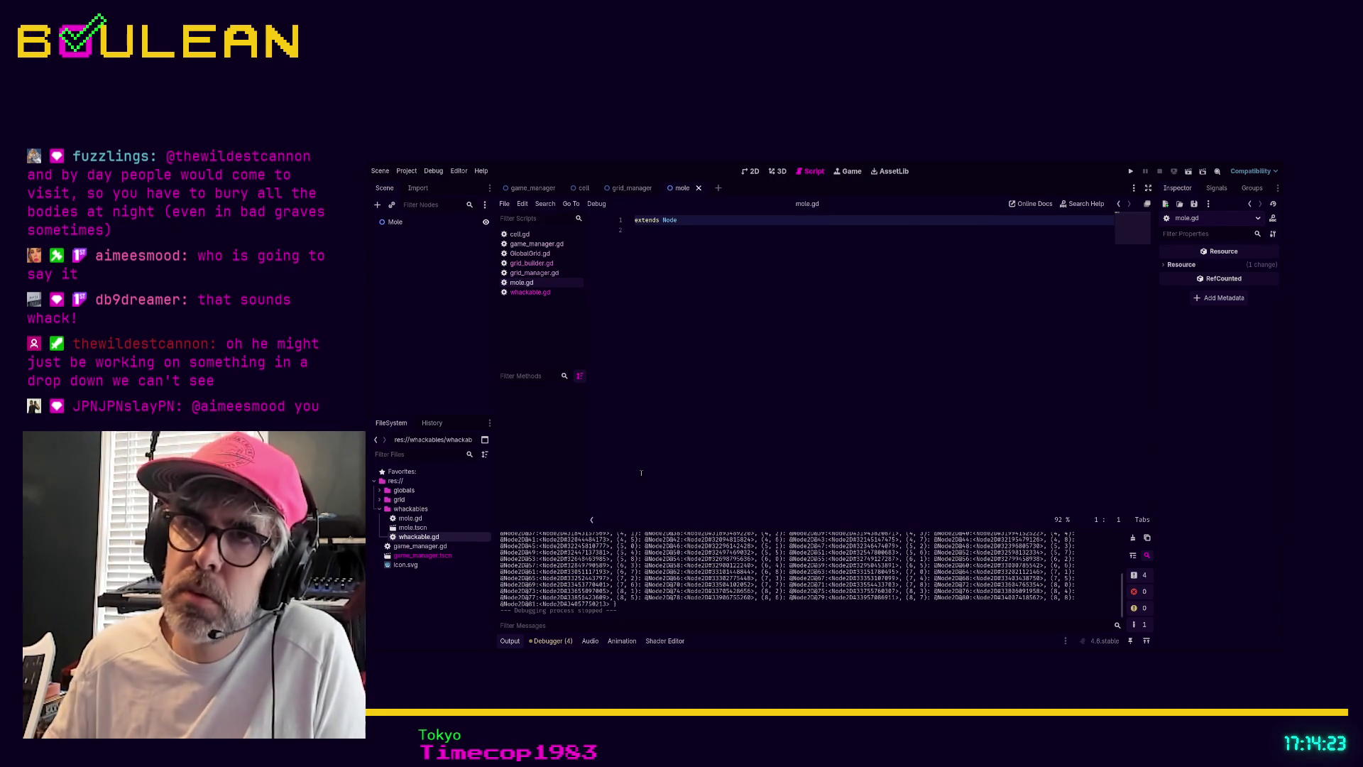
Step: Declare 'class_name Mole' on a new first line of mole.gd
key("Return")
key("Up")
type("cl")
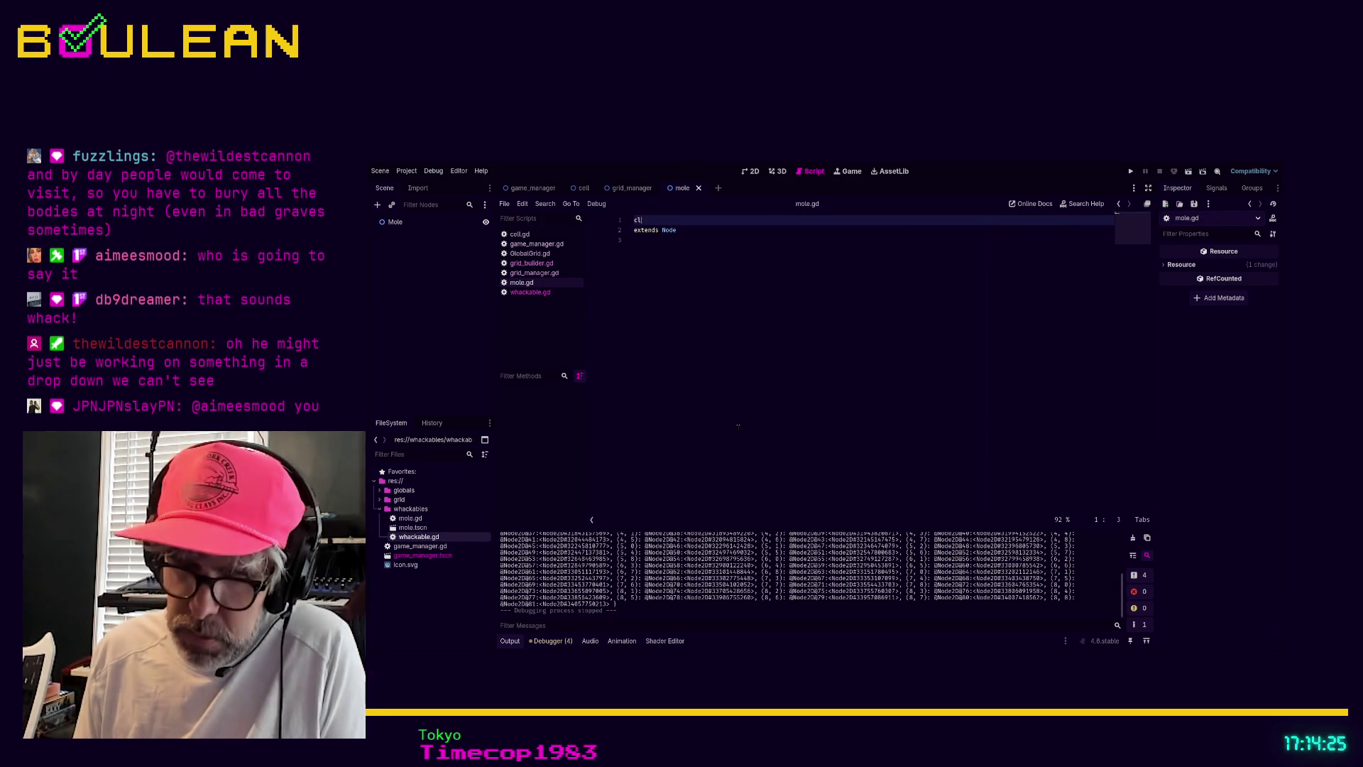
type("ass_name Mole")
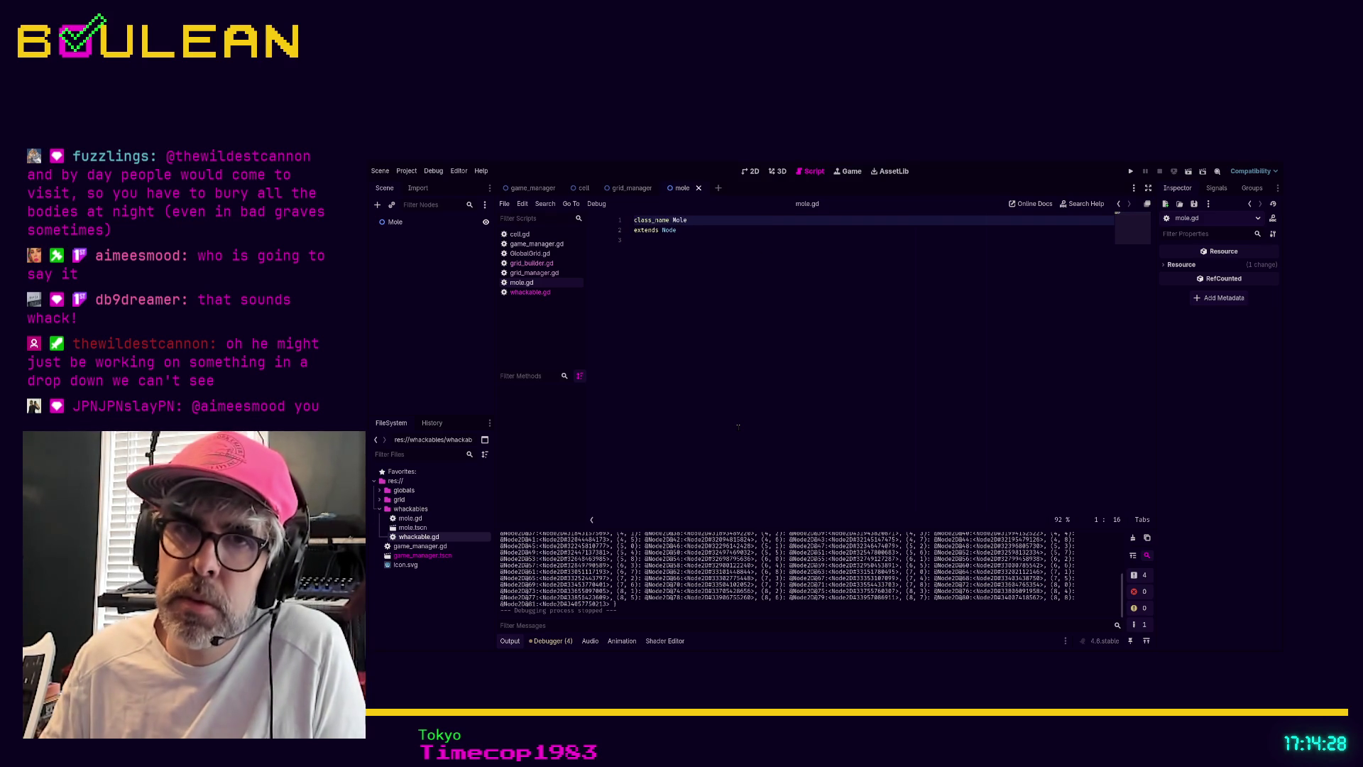
left_click(738, 425)
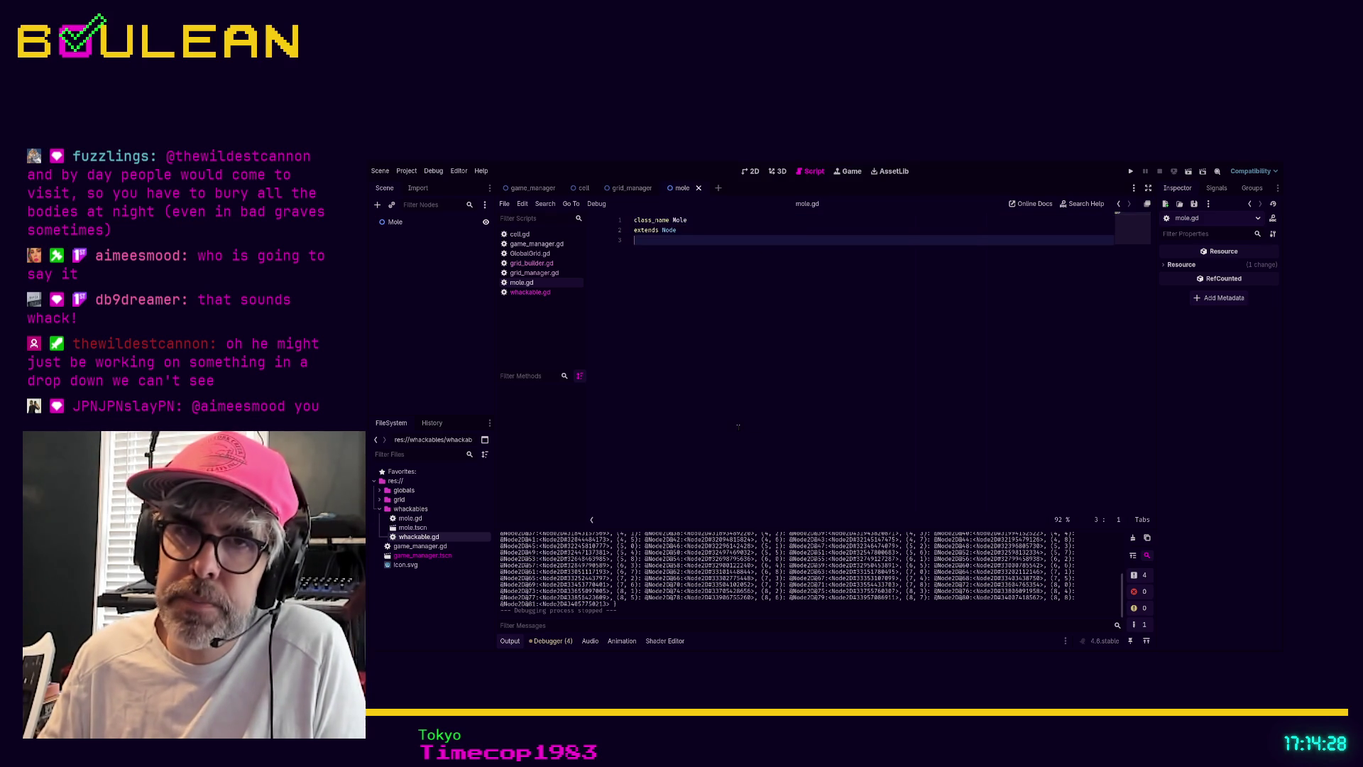
Step: Open mole.tscn and attach mole.gd to its Mole root node
left_click(417, 529)
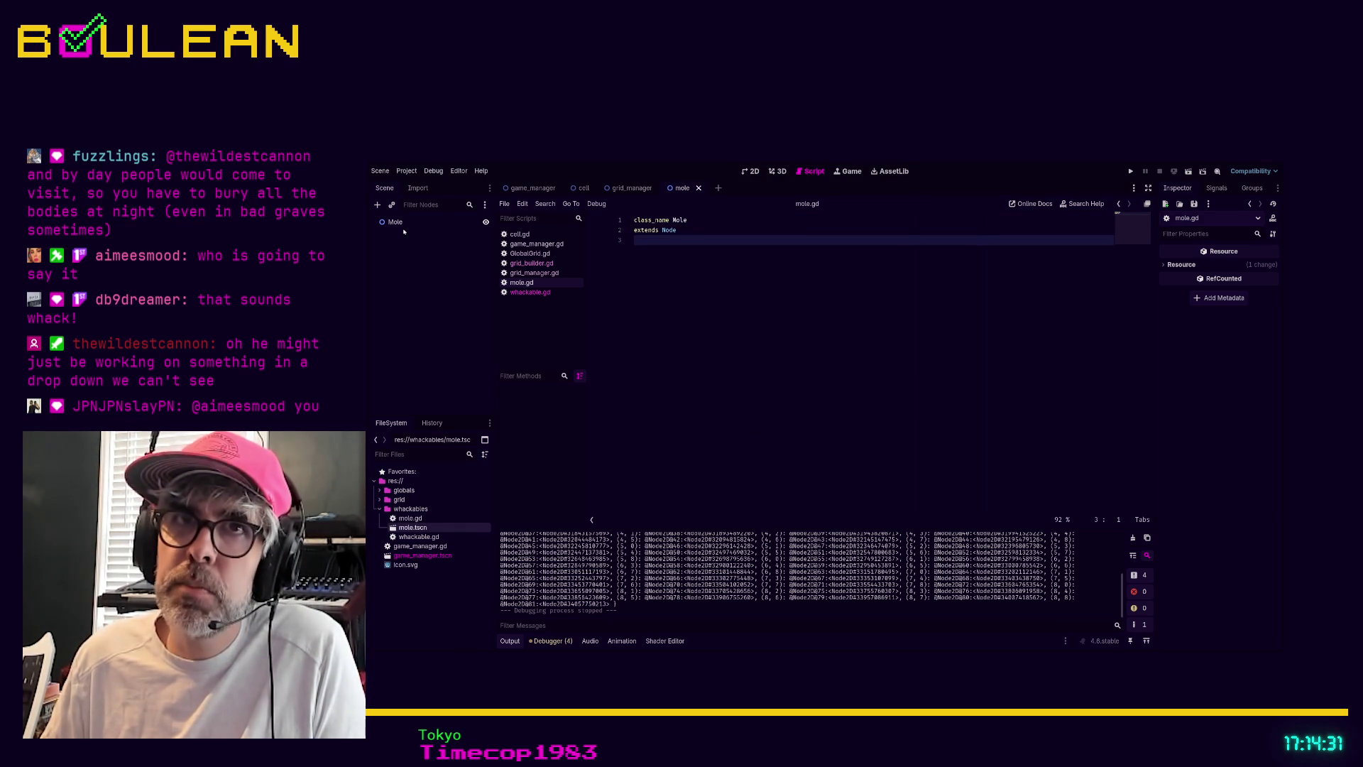
left_click(425, 223)
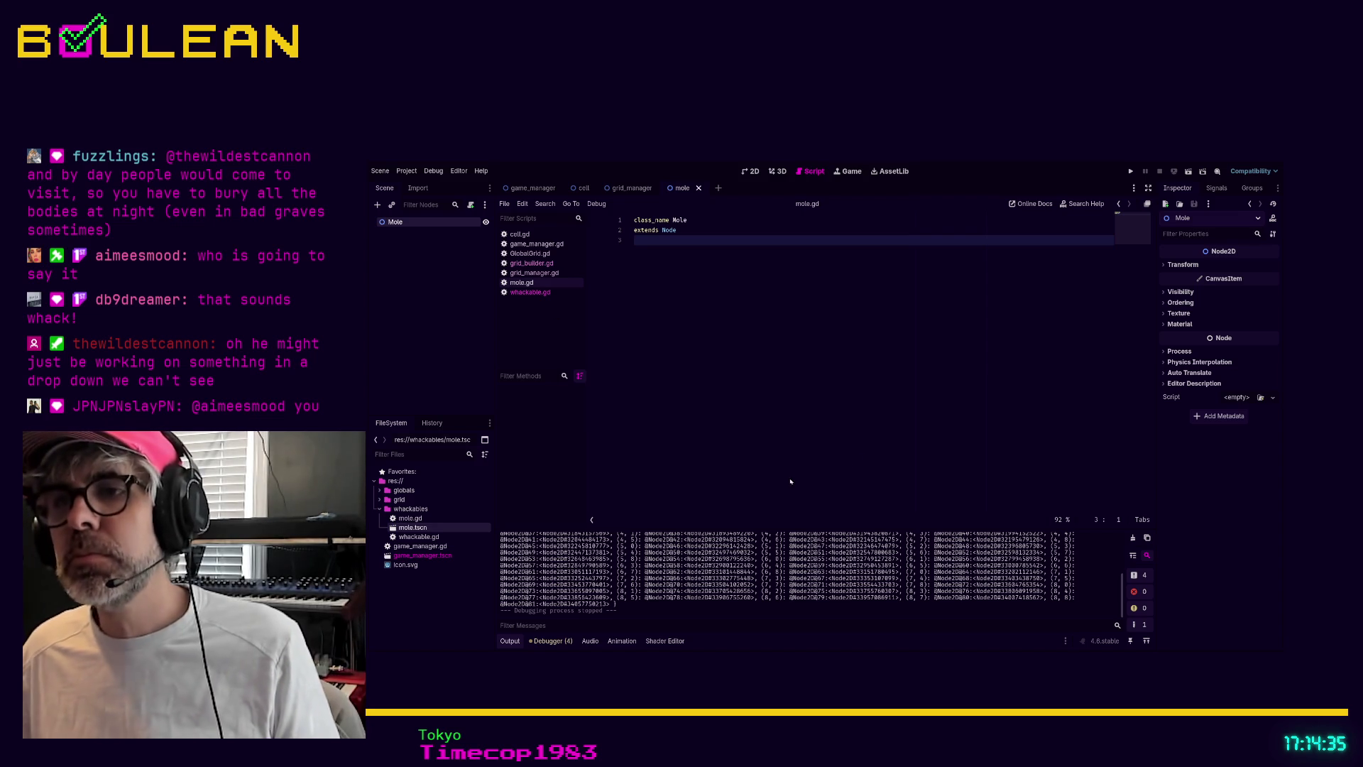
left_click_drag(522, 282, 397, 222)
Step: Save the Mole scene with mole.gd attached to its root node
left_click(471, 296)
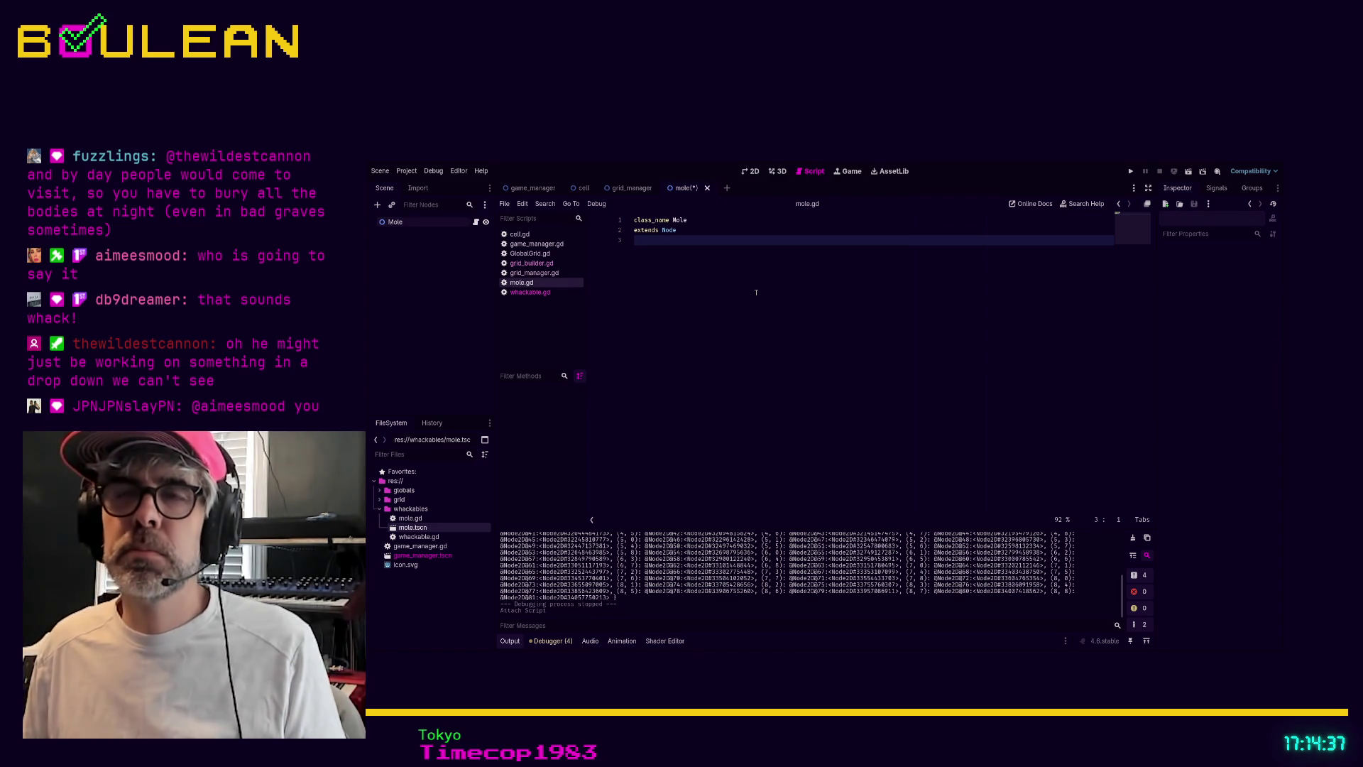
key("ctrl+s")
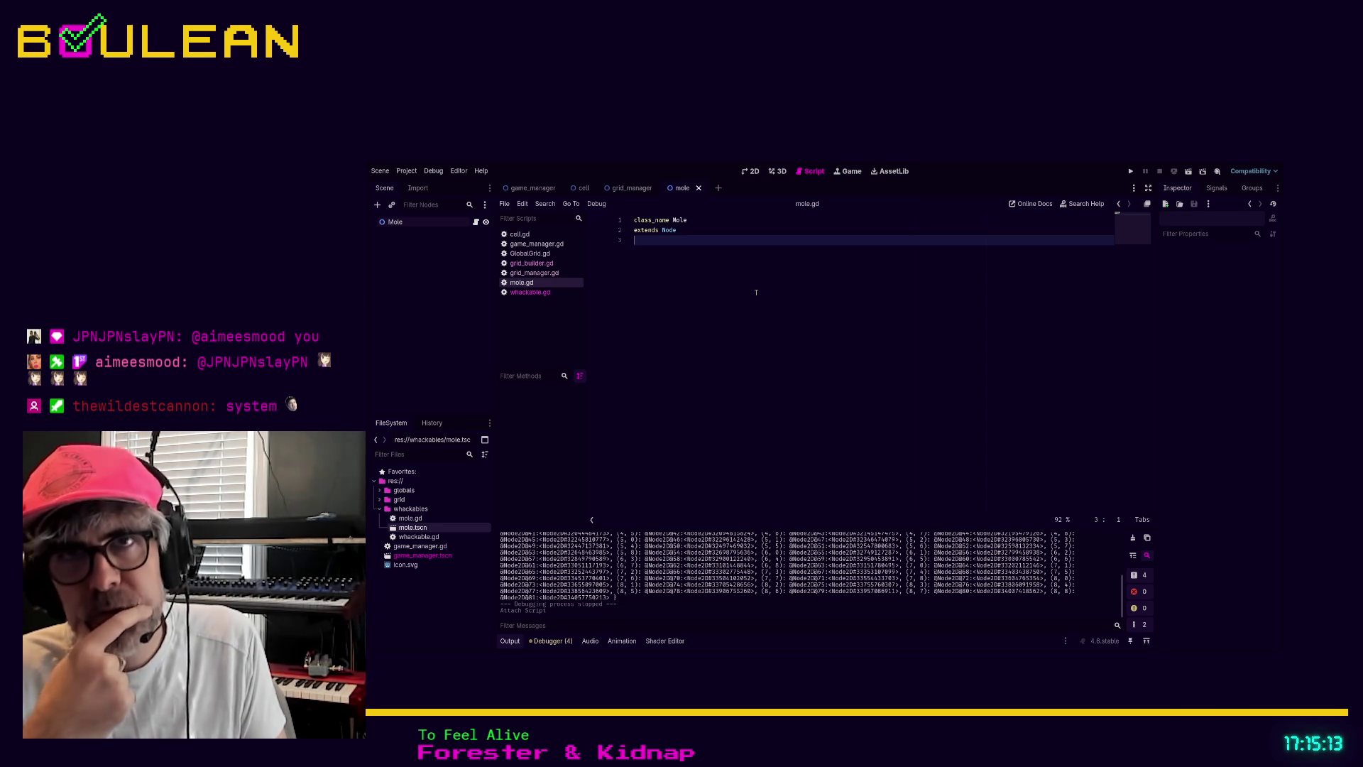
Step: Switch to the game_manager scene and select its GameManager root node
left_click(524, 189)
left_click(409, 222)
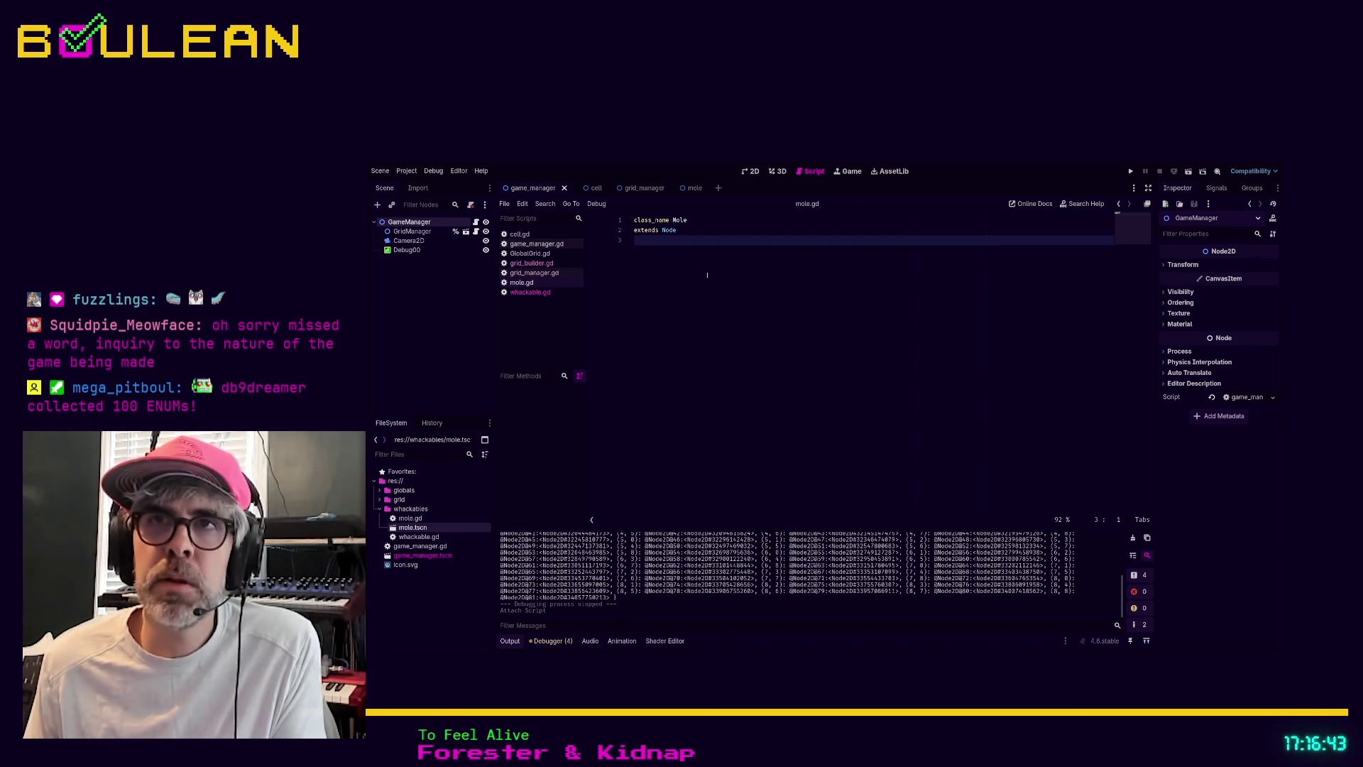
Step: Collapse the whackables folder and return the file browser to res://
left_click(409, 509)
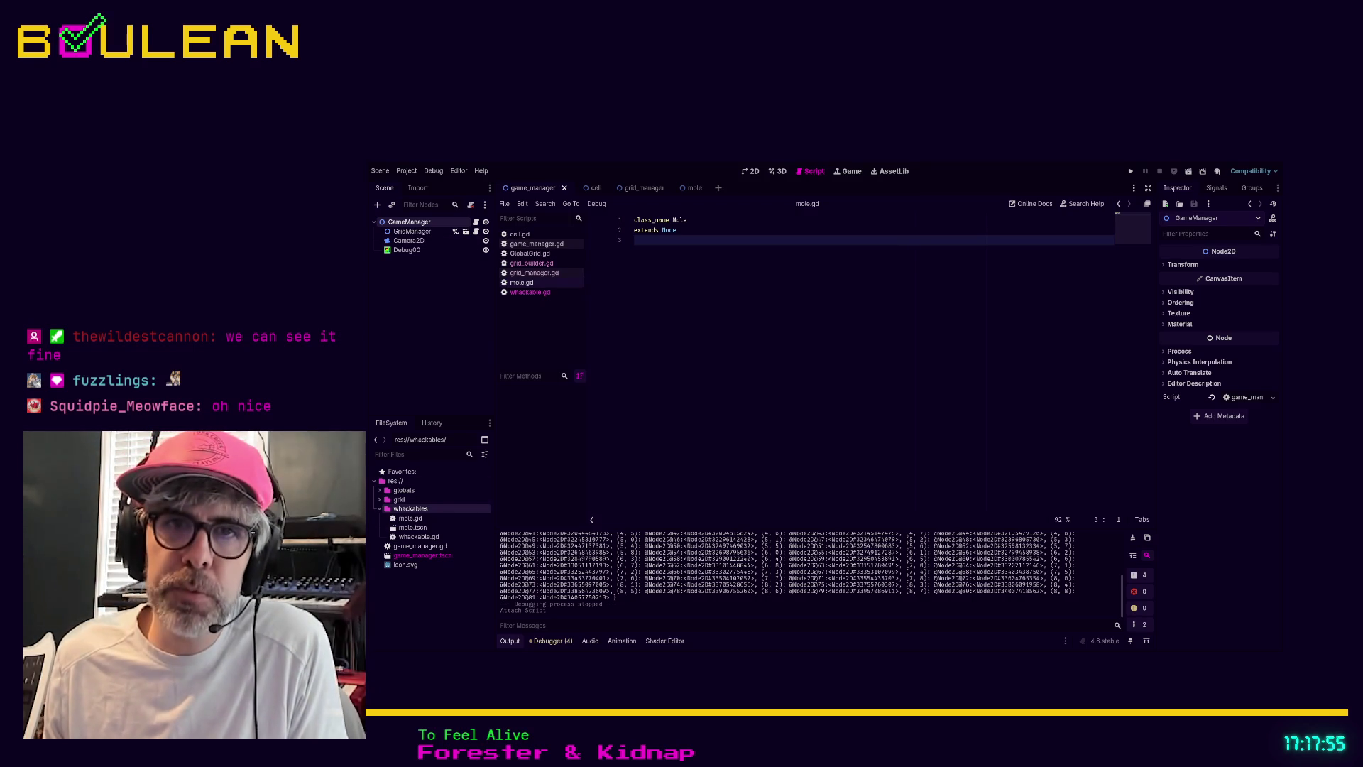
left_click(380, 509)
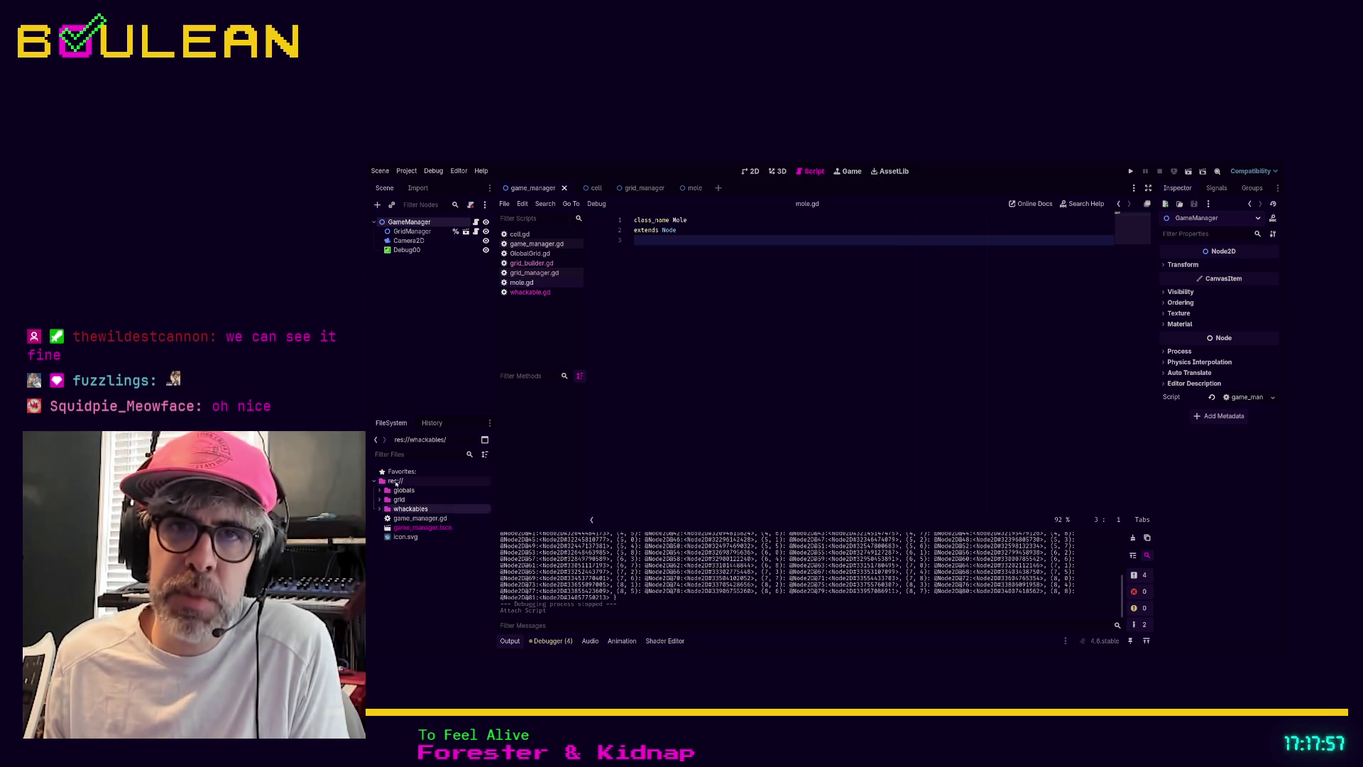
left_click(454, 481)
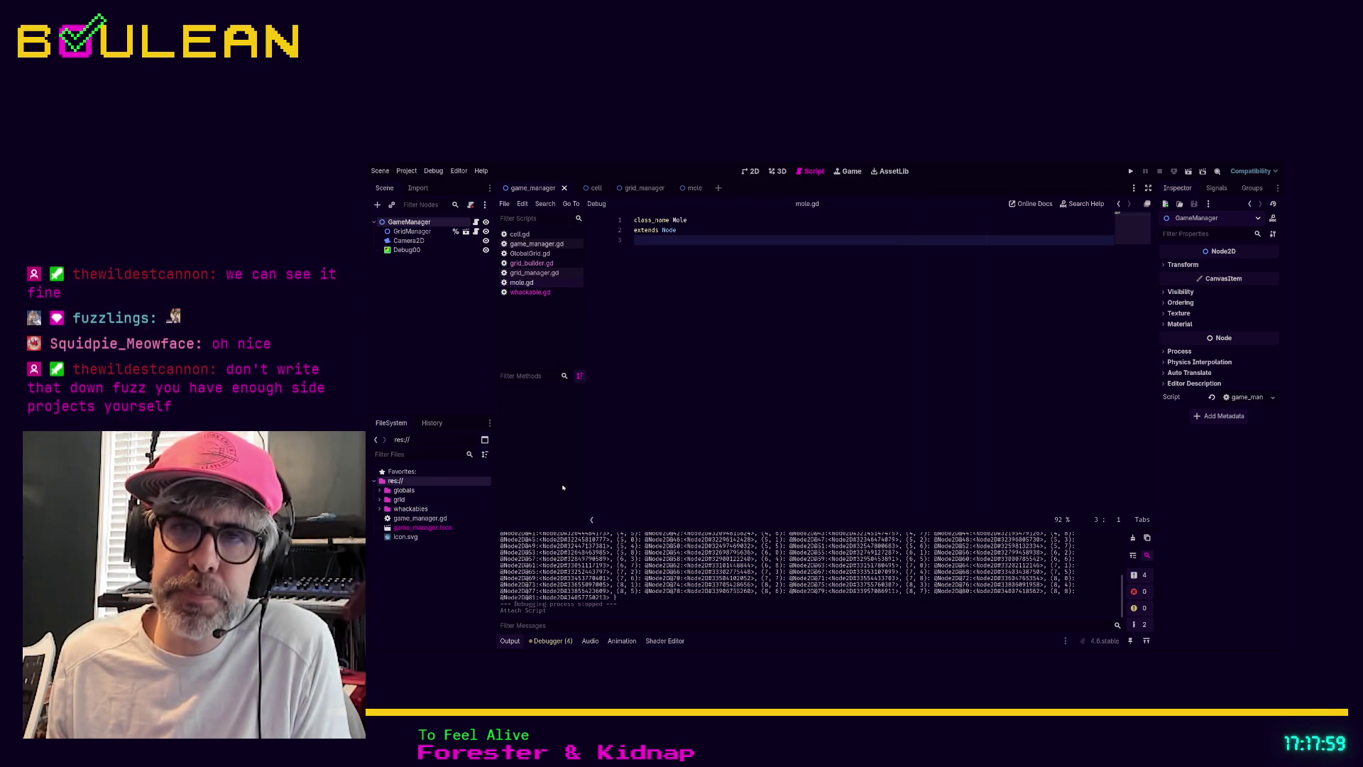